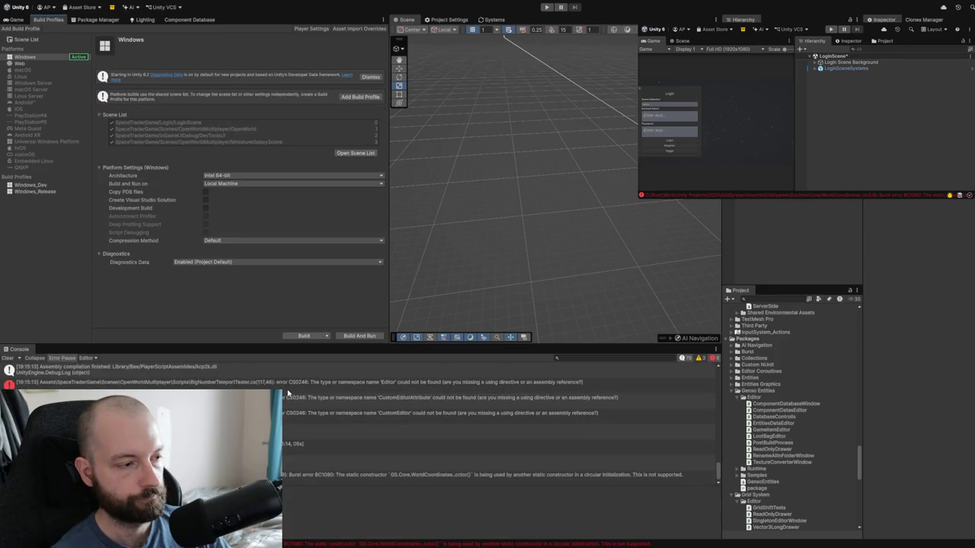
# - Select the first compile error so the Project window highlights the BigNumberTeleportTester script
pyautogui.click(288, 387)
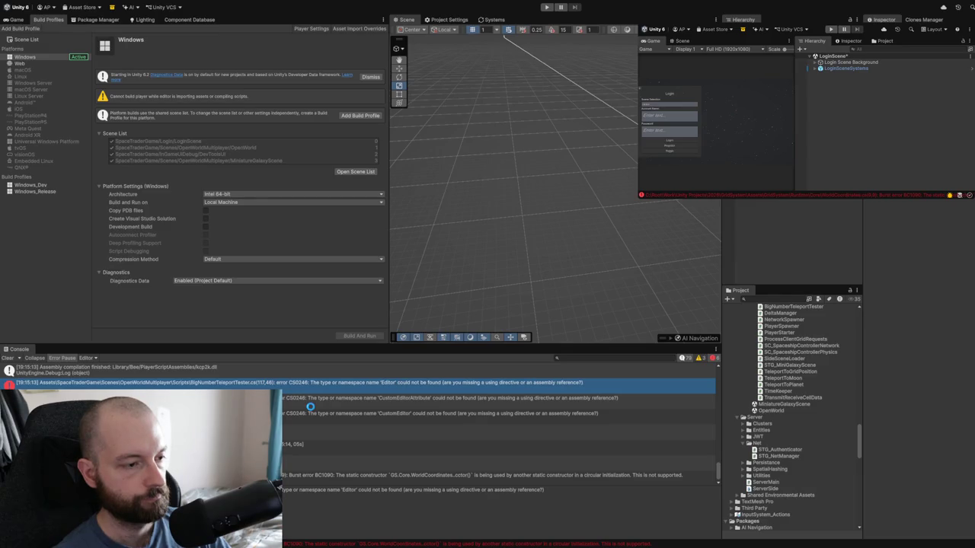
# - Clear the old console errors and build the Windows player from Build Profiles
pyautogui.click(9, 359)
pyautogui.click(8, 358)
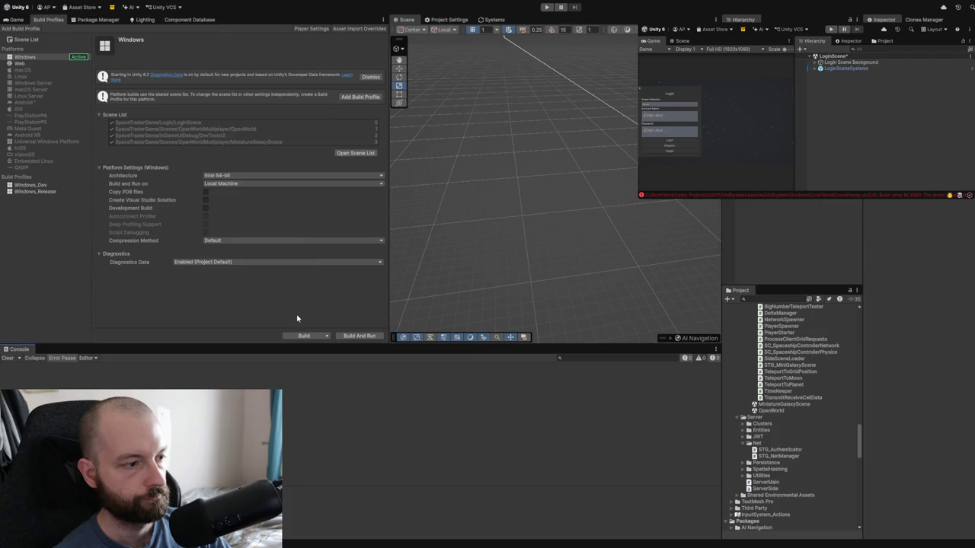
pyautogui.click(297, 337)
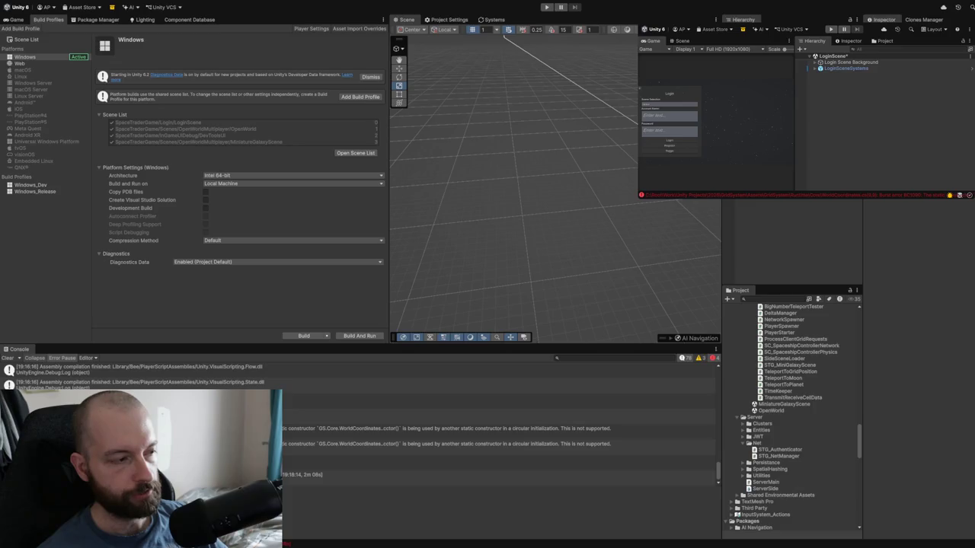
# - Read both WorldCoordinates circular-initialization errors and the assembly compilation log in the Console
pyautogui.click(313, 431)
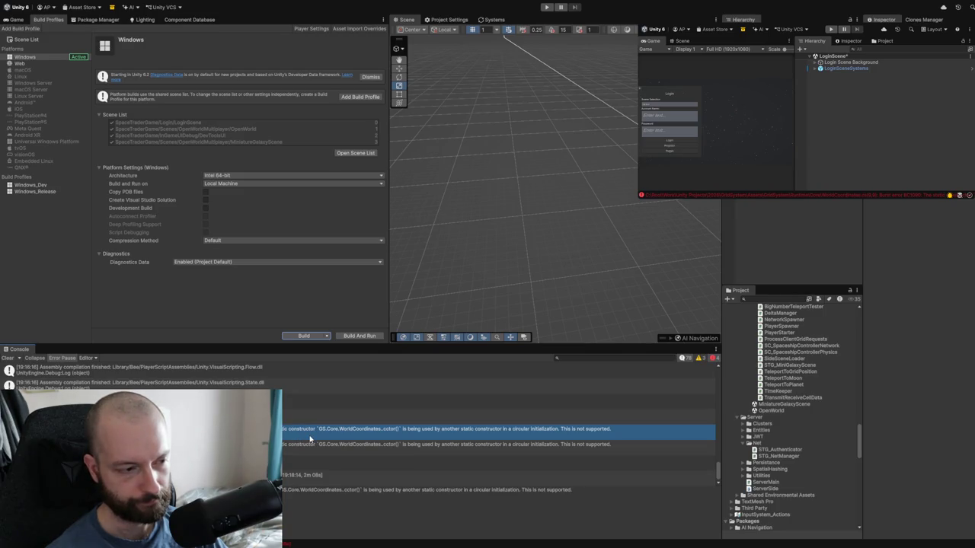
pyautogui.click(406, 449)
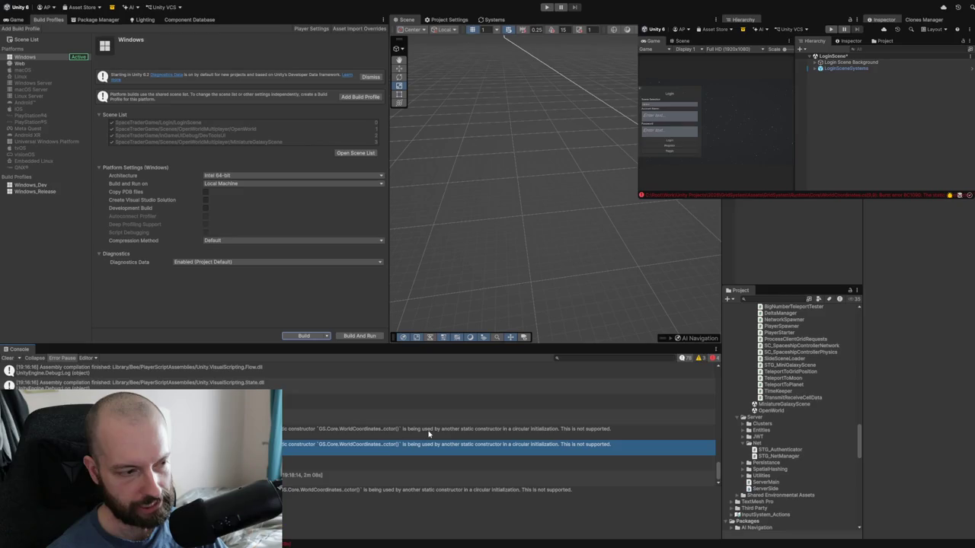
pyautogui.click(412, 435)
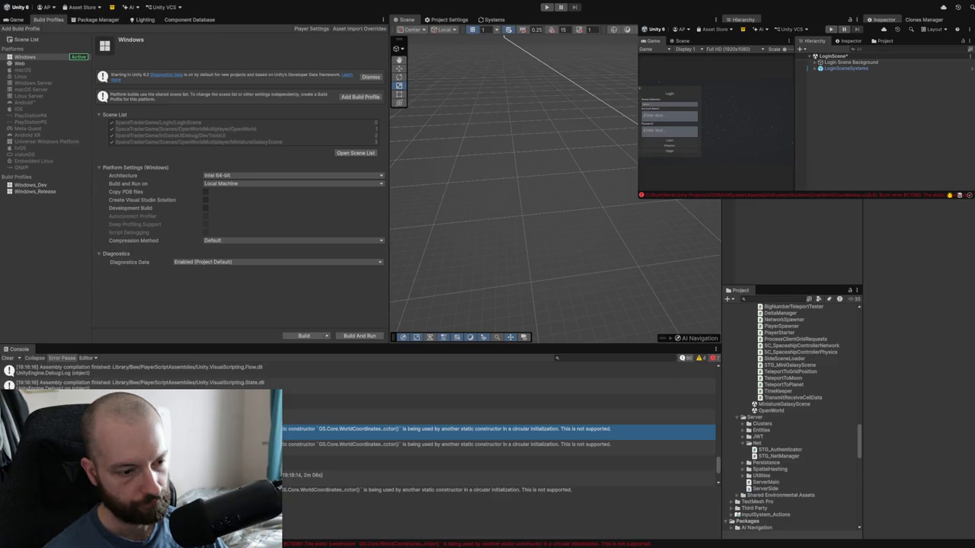
pyautogui.click(5, 372)
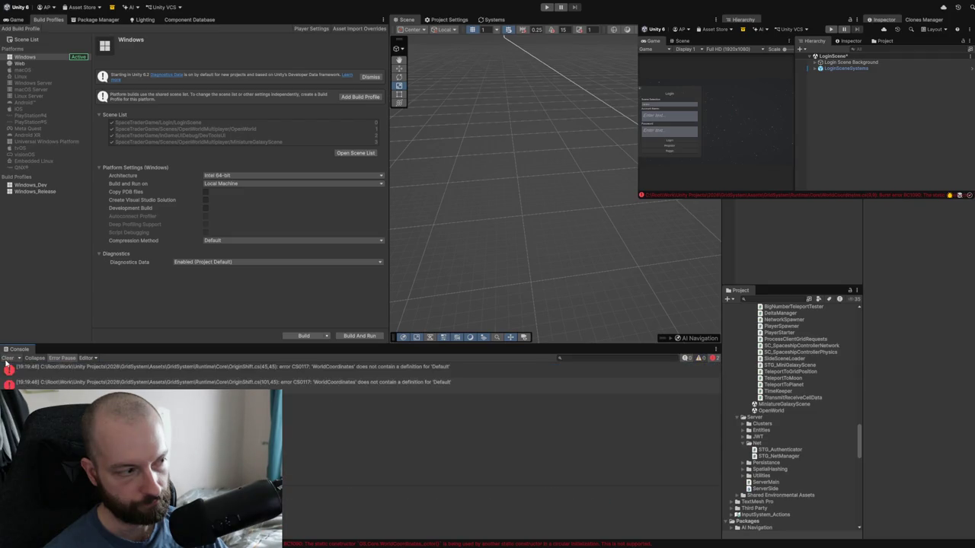
# - Inspect the OriginShift missing 'Default' errors, then the Burst BC1090 error's stack trace
pyautogui.click(85, 377)
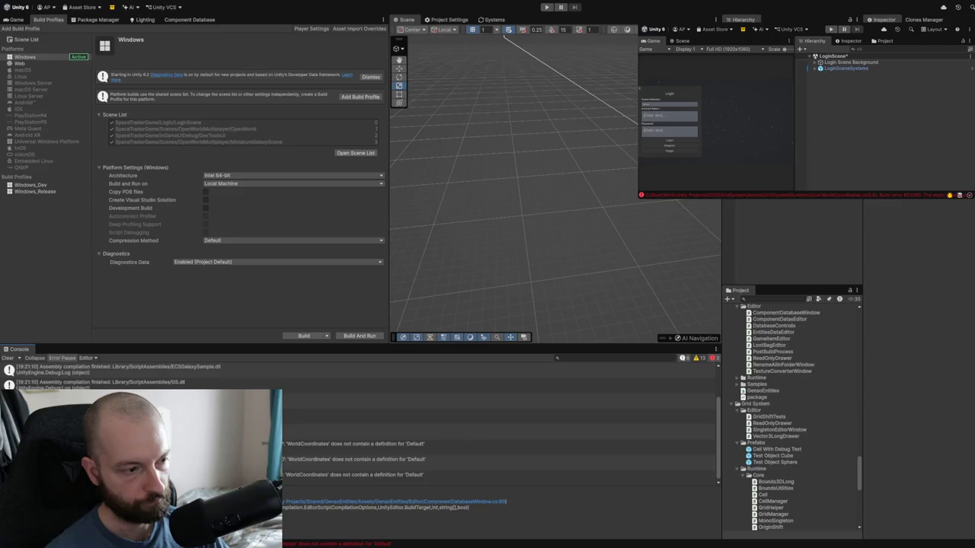
pyautogui.click(282, 434)
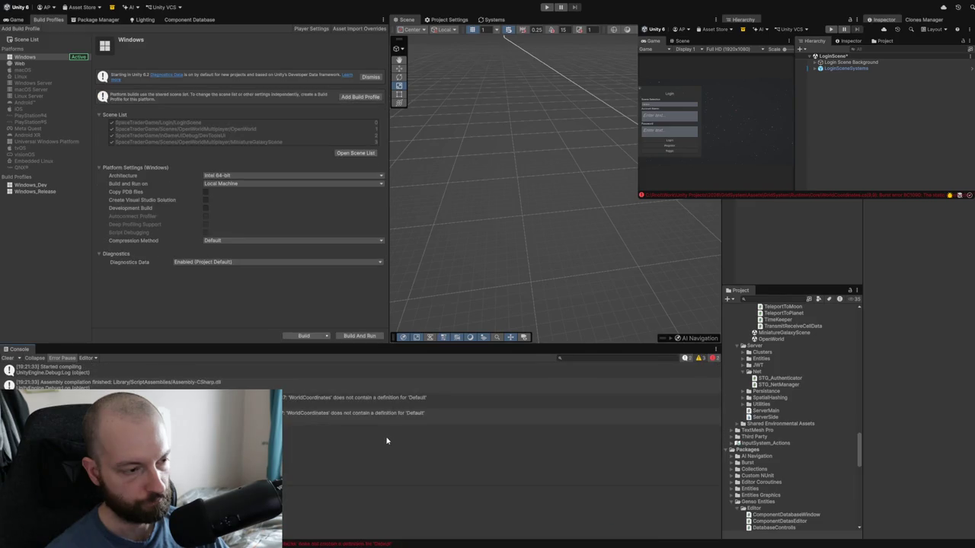
pyautogui.click(373, 407)
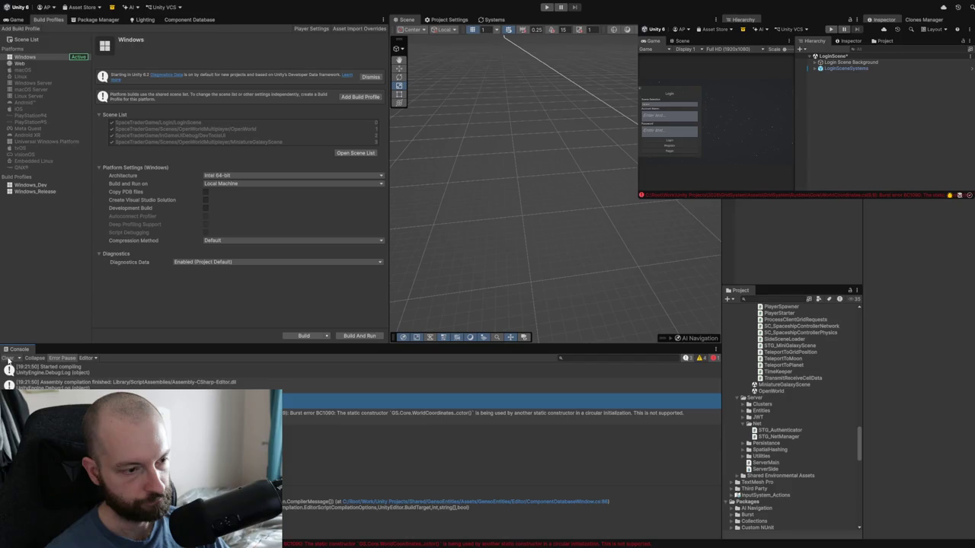
pyautogui.click(496, 417)
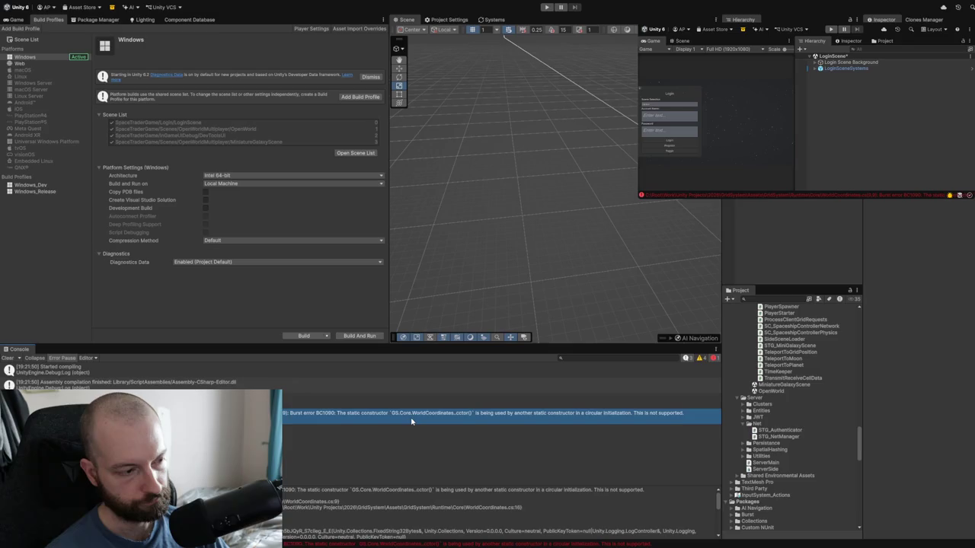
# - Remove all entries from the Console
pyautogui.click(7, 358)
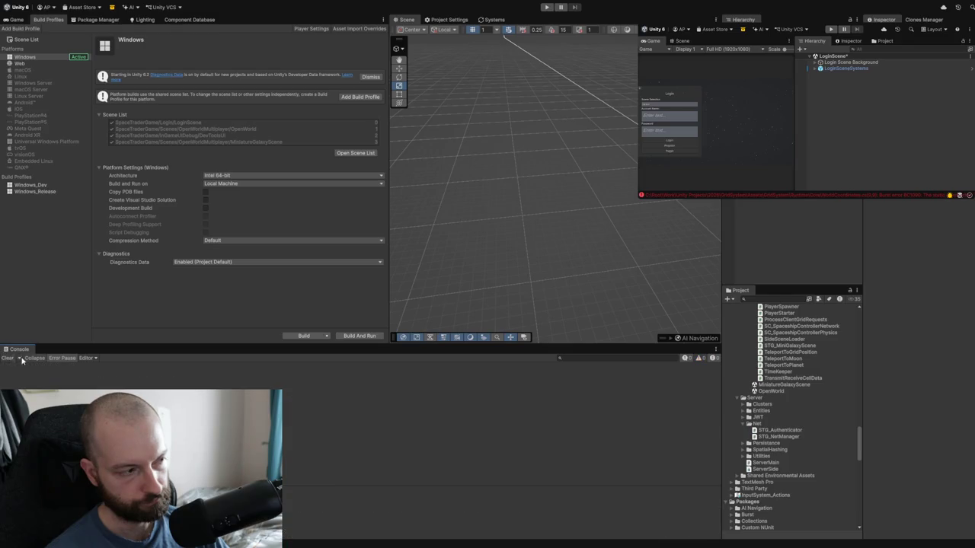
# - Start another Windows player build from the Build Profiles window
pyautogui.click(297, 336)
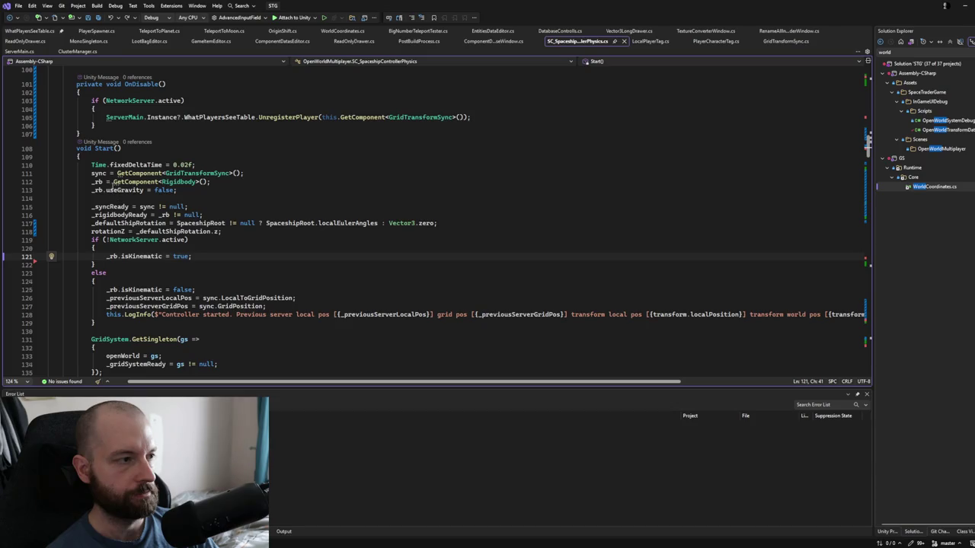
pyautogui.scroll(-13, 122, 163)
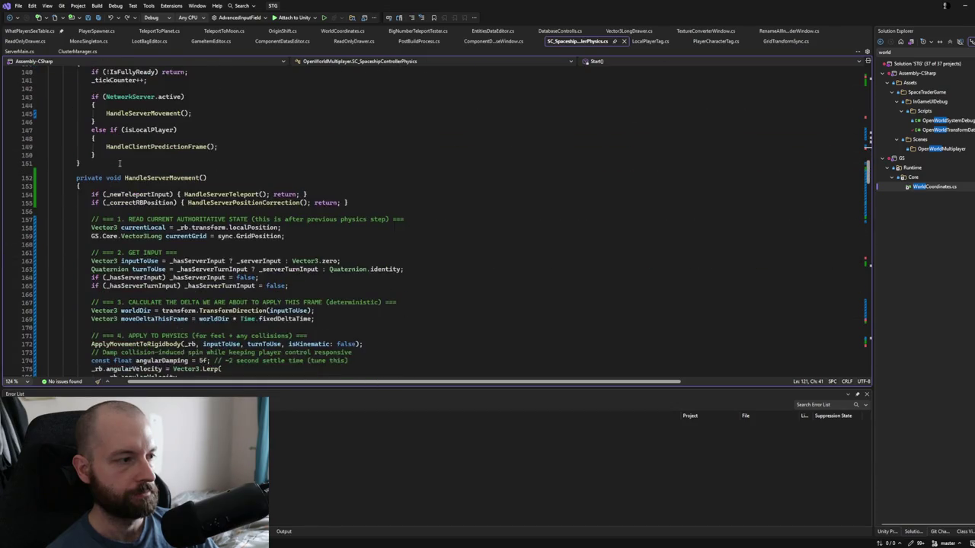
pyautogui.scroll(-12, 119, 163)
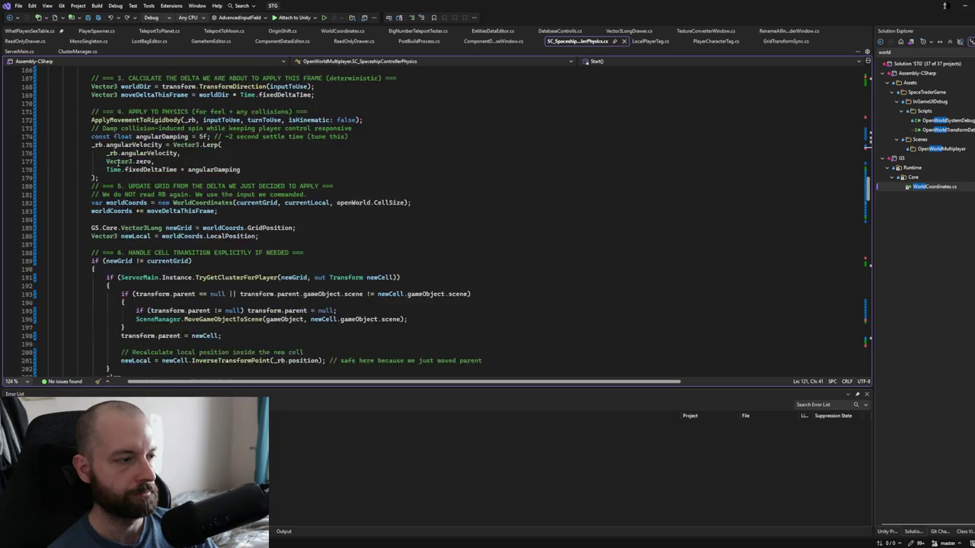
pyautogui.scroll(-7, 118, 163)
pyautogui.scroll(-13, 117, 162)
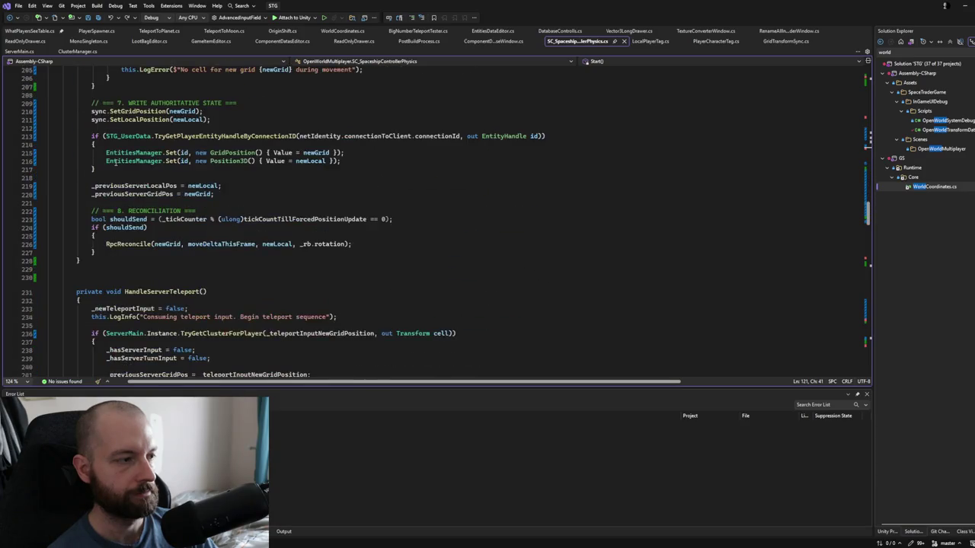
pyautogui.scroll(-9, 112, 209)
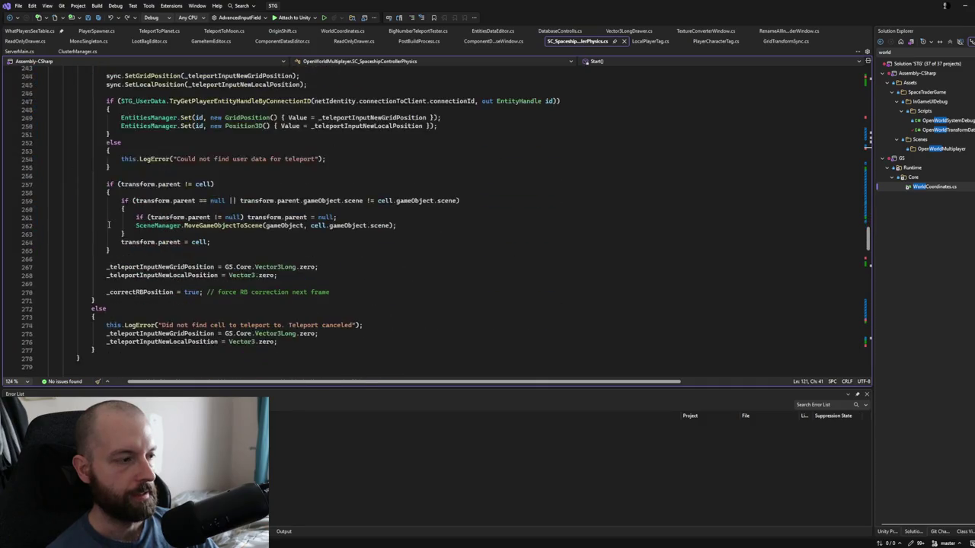
pyautogui.scroll(-4, 109, 225)
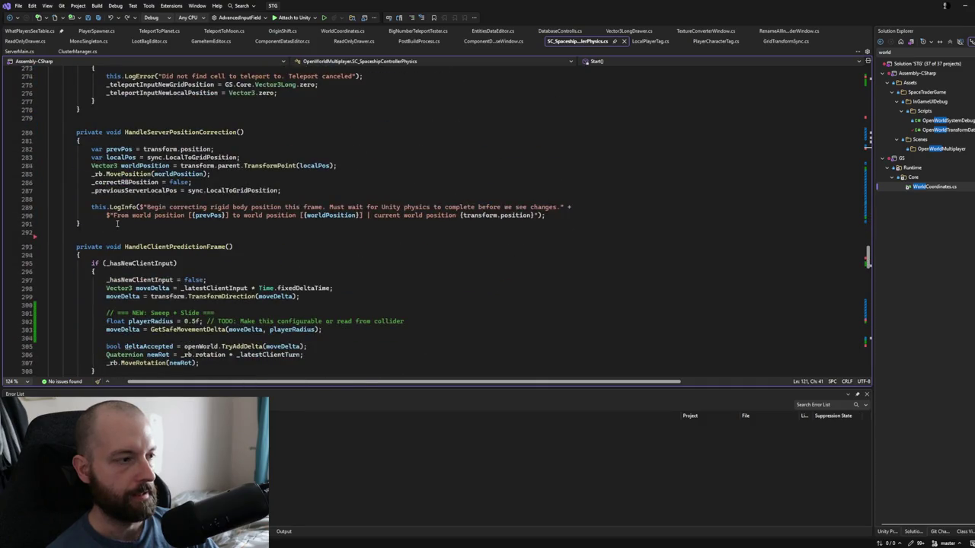
pyautogui.scroll(-3, 116, 224)
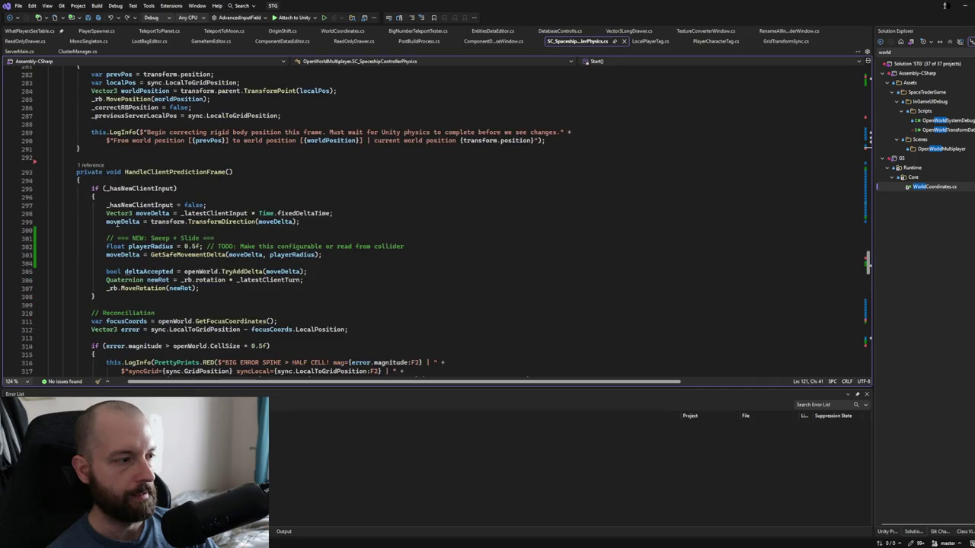
pyautogui.click(113, 288)
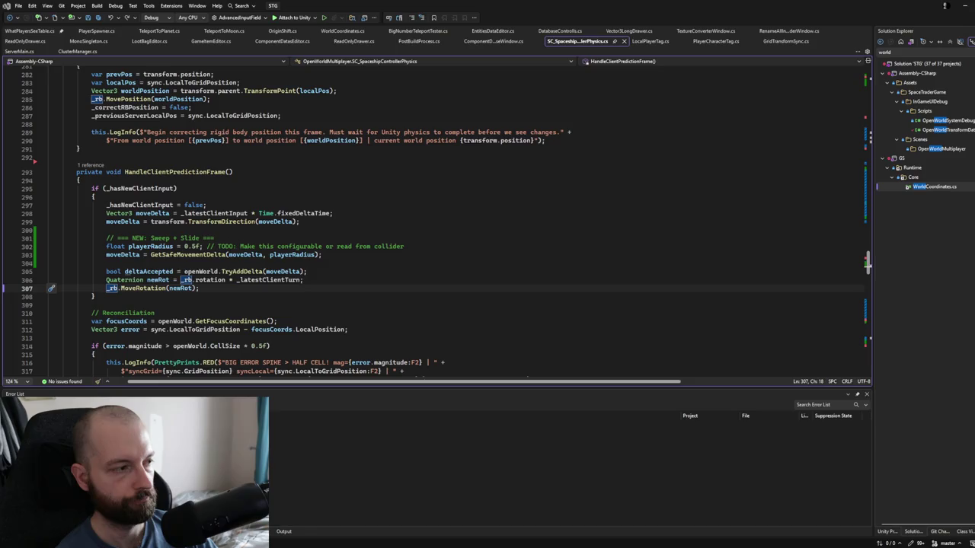
# - Return to Unity and log into the running game to load the OpenWorld scene
pyautogui.hotkey('alt', 'Tab')
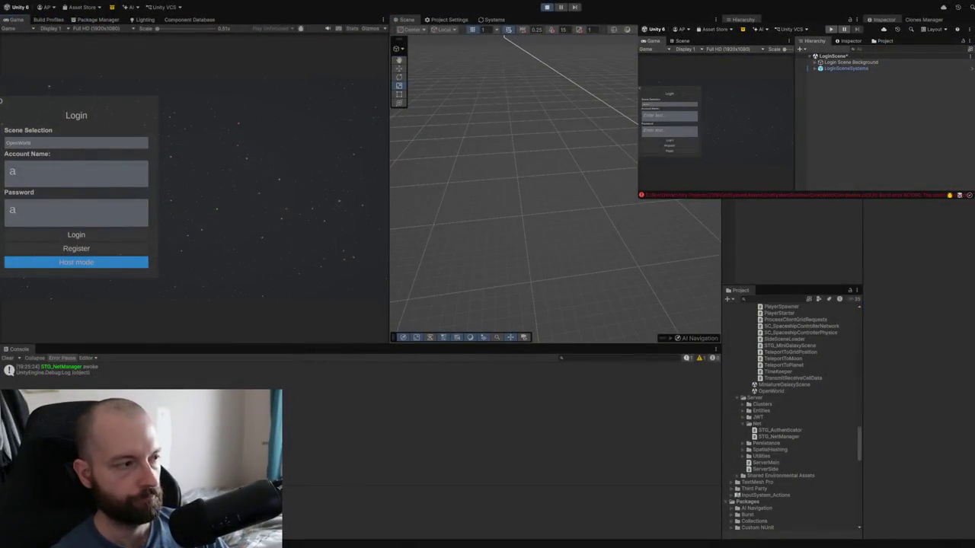
pyautogui.click(115, 234)
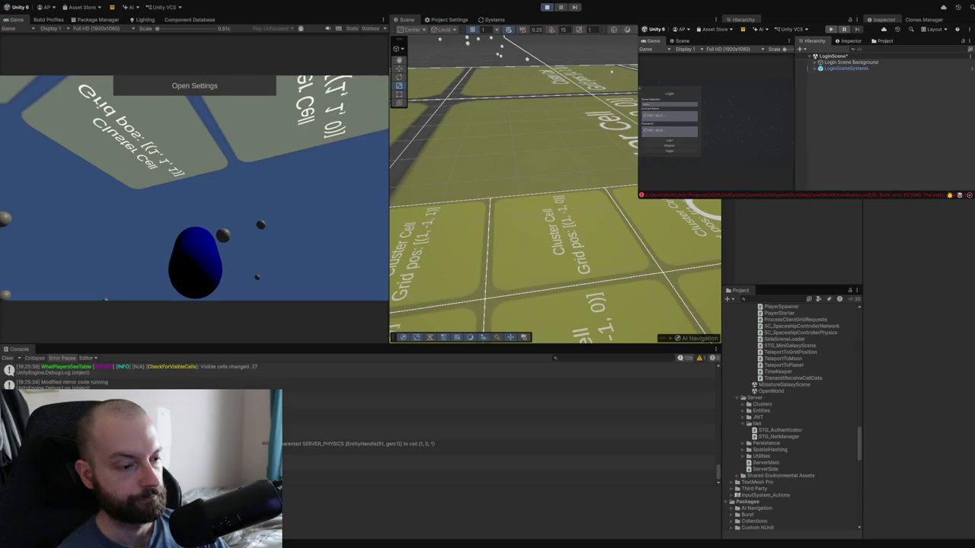
# - Log out from the game's settings panel and begin filling in the Register form's account name
pyautogui.click(204, 85)
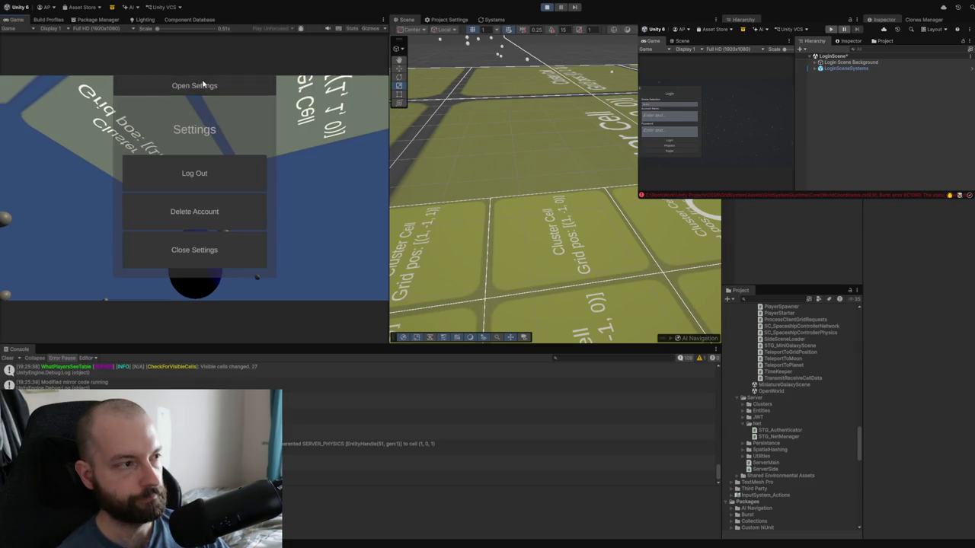
pyautogui.click(177, 174)
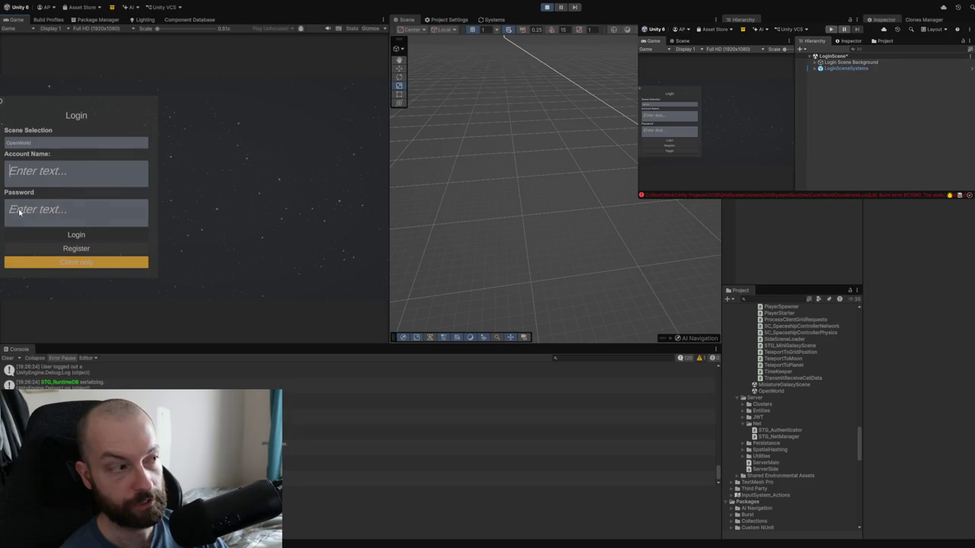
pyautogui.click(74, 252)
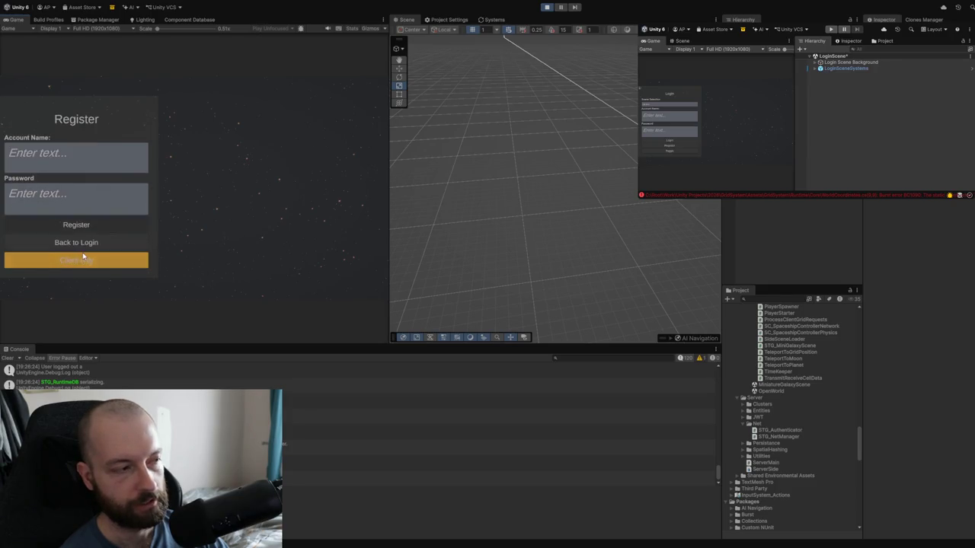
pyautogui.write('c')
pyautogui.click(43, 191)
# - Enter the password, submit the new account, and view the resulting error's stack trace
pyautogui.write('c')
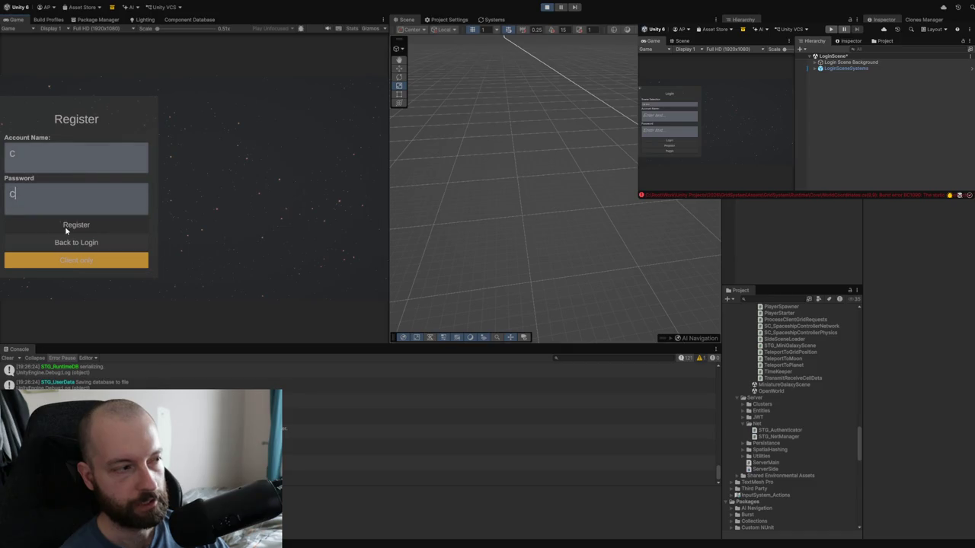
pyautogui.click(87, 229)
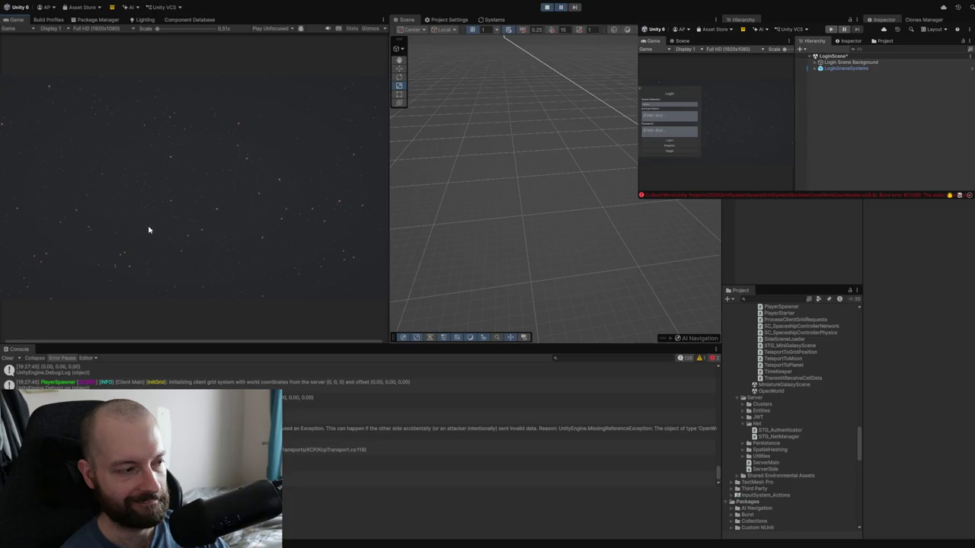
pyautogui.click(495, 450)
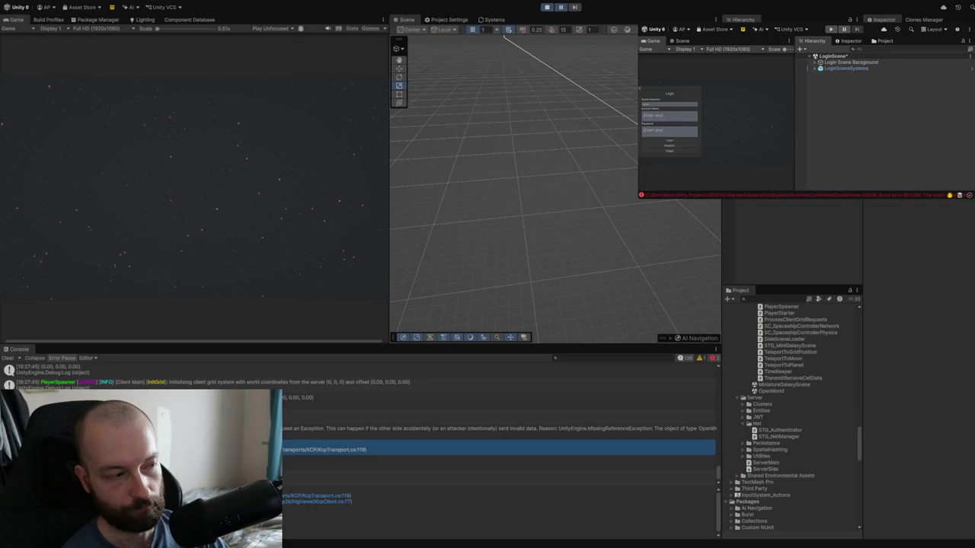
# - Restart Play mode so the game shows its Login screen again
pyautogui.click(544, 9)
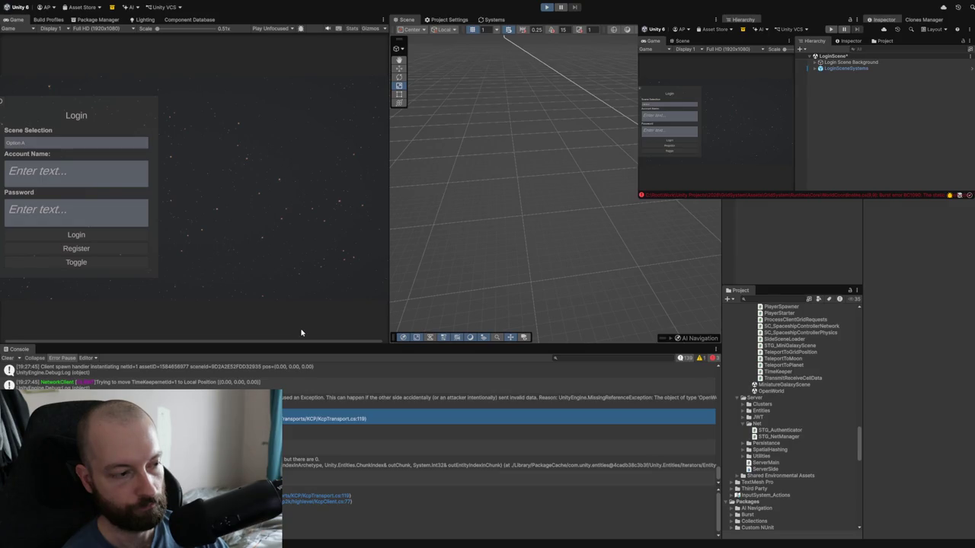
# - Register a client-only account for OpenWorld with an account name and password, then inspect a correction log entry
pyautogui.click(84, 260)
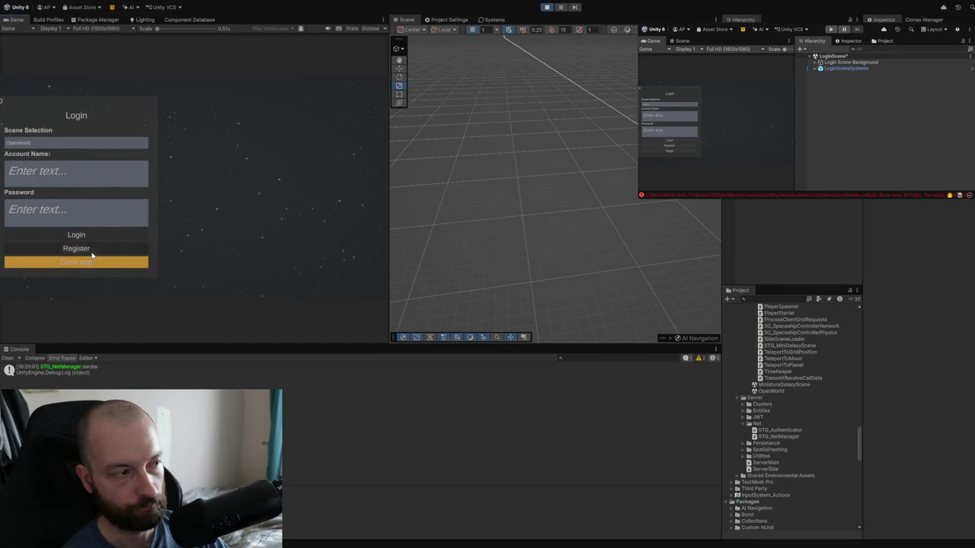
pyautogui.click(86, 249)
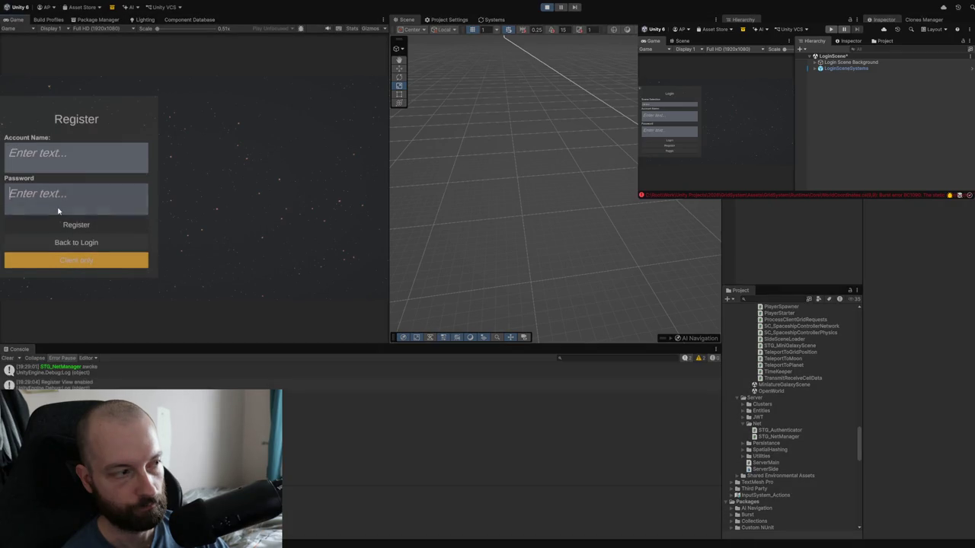
pyautogui.click(59, 211)
pyautogui.write('y')
pyautogui.click(64, 165)
pyautogui.write('y')
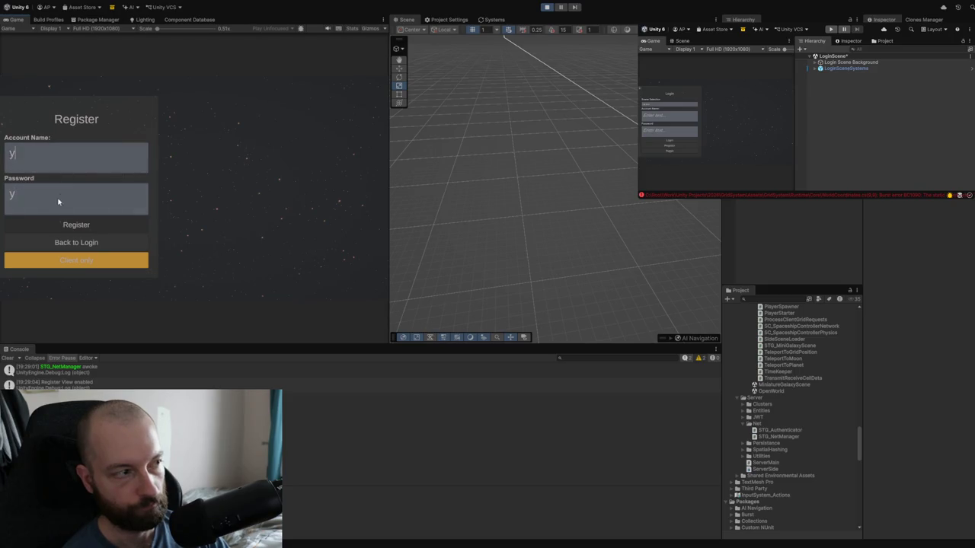
pyautogui.click(37, 222)
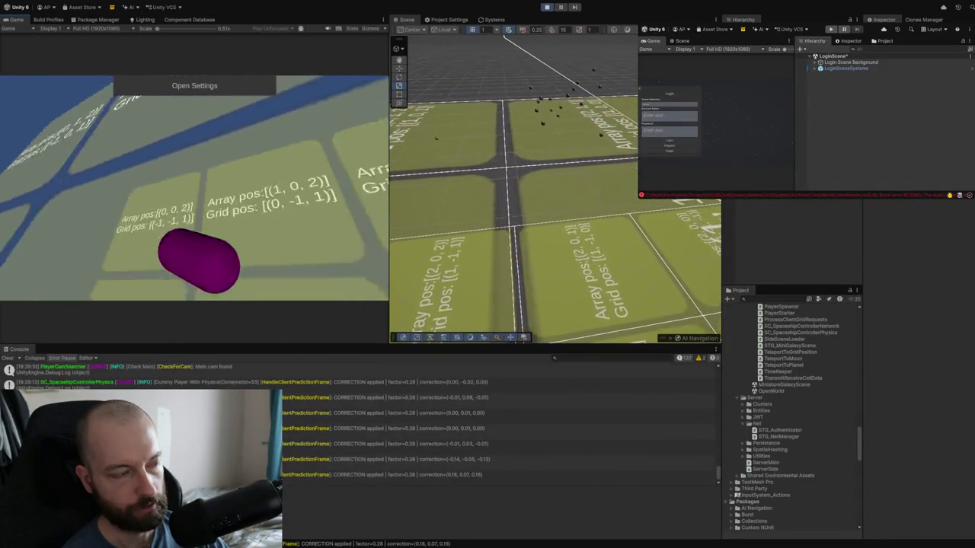
pyautogui.click(396, 473)
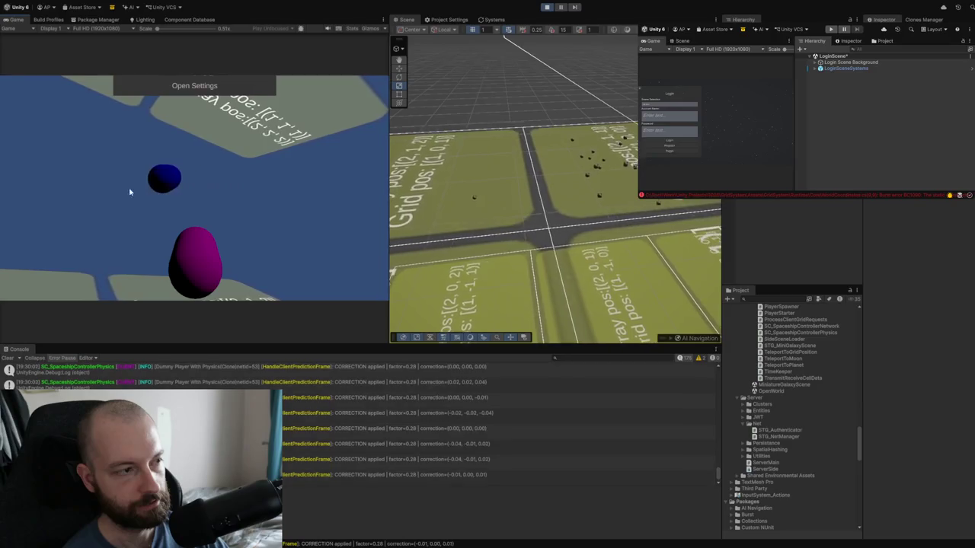
# - Toggle on the F1 debug overlay with teleport buttons, target and player data panels, and console log
pyautogui.press('F1')
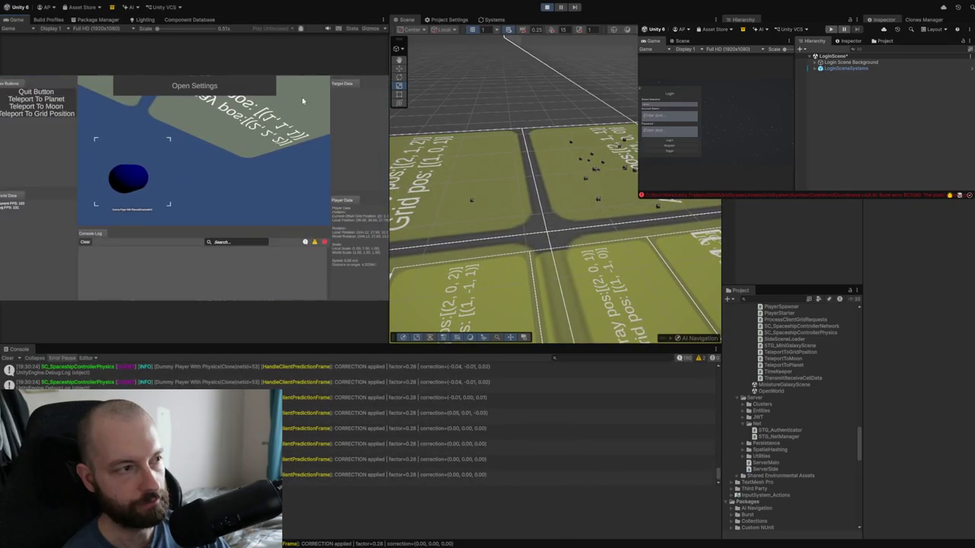
# - Maximize the Game view, target the blue capsule, hide the debug panels with F1, and stop play
pyautogui.doubleClick(15, 20)
pyautogui.click(372, 267)
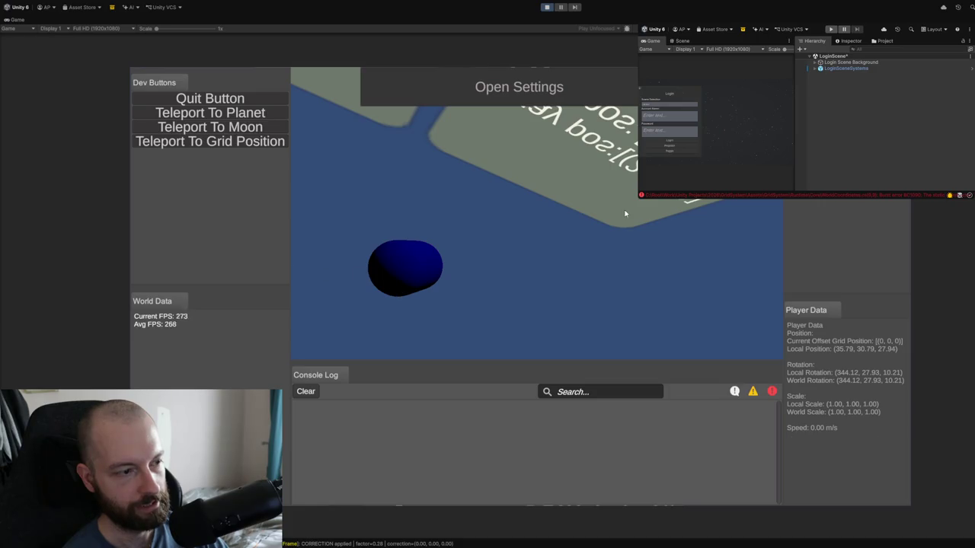
pyautogui.moveTo(418, 274)
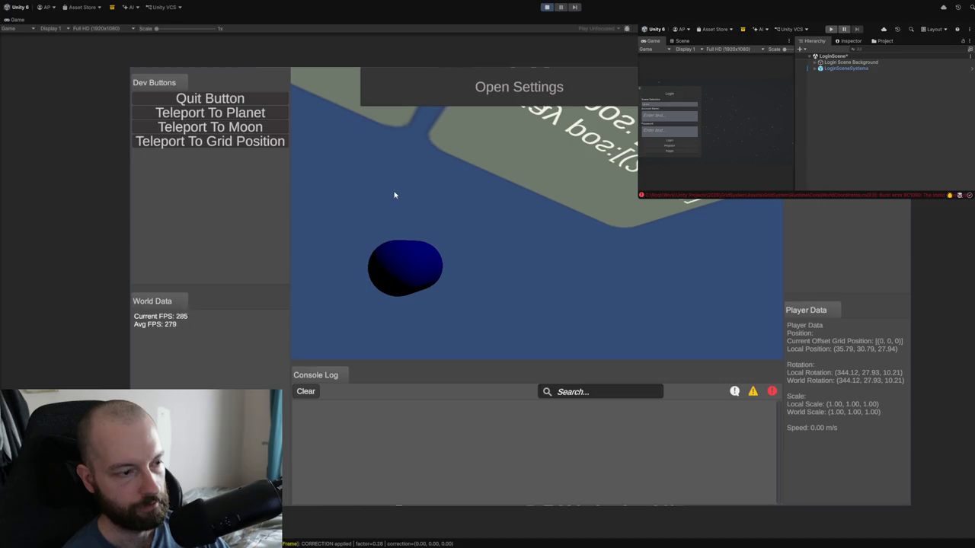
pyautogui.press('F1')
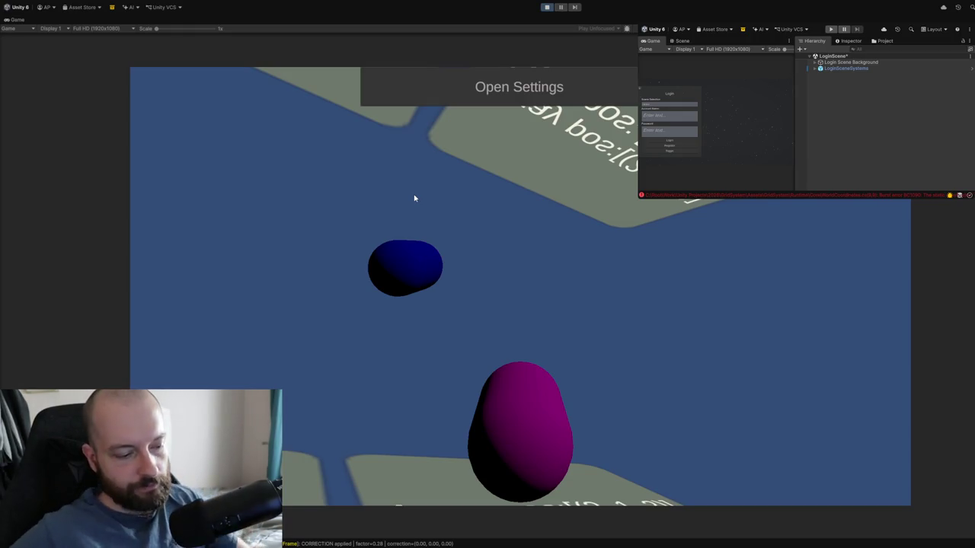
pyautogui.click(547, 8)
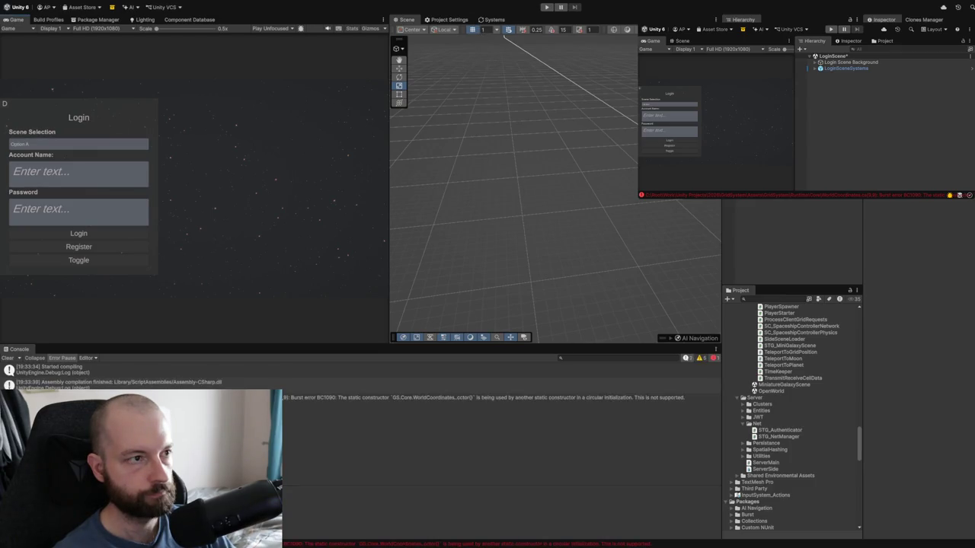
# - Enter Play mode and log in to OpenWorld with a test account name and password
pyautogui.click(547, 7)
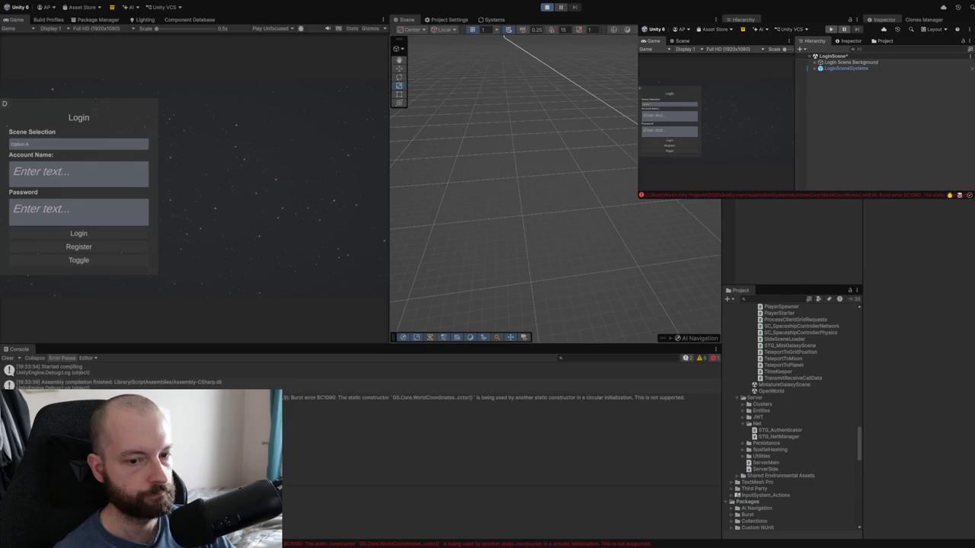
pyautogui.click(76, 183)
pyautogui.write('a')
pyautogui.click(71, 221)
pyautogui.write('a')
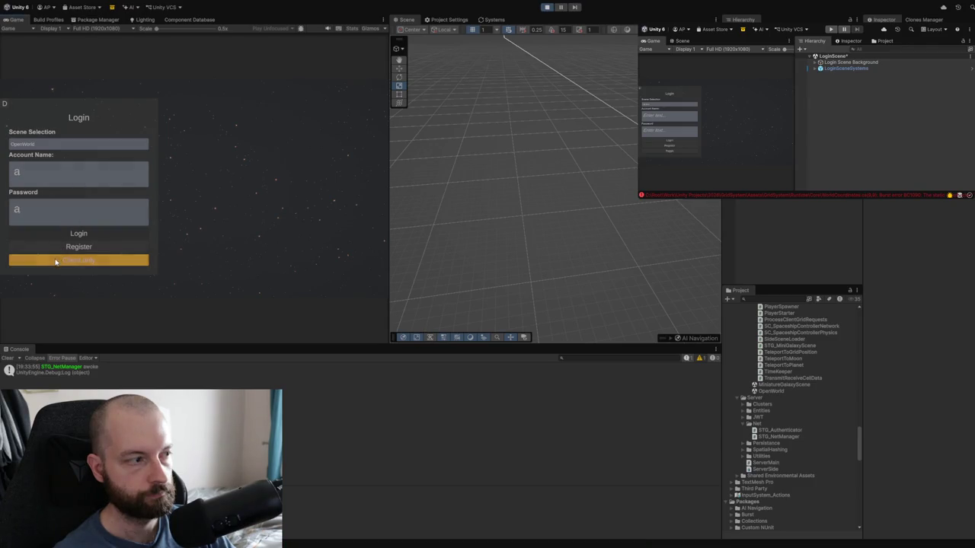
pyautogui.click(79, 234)
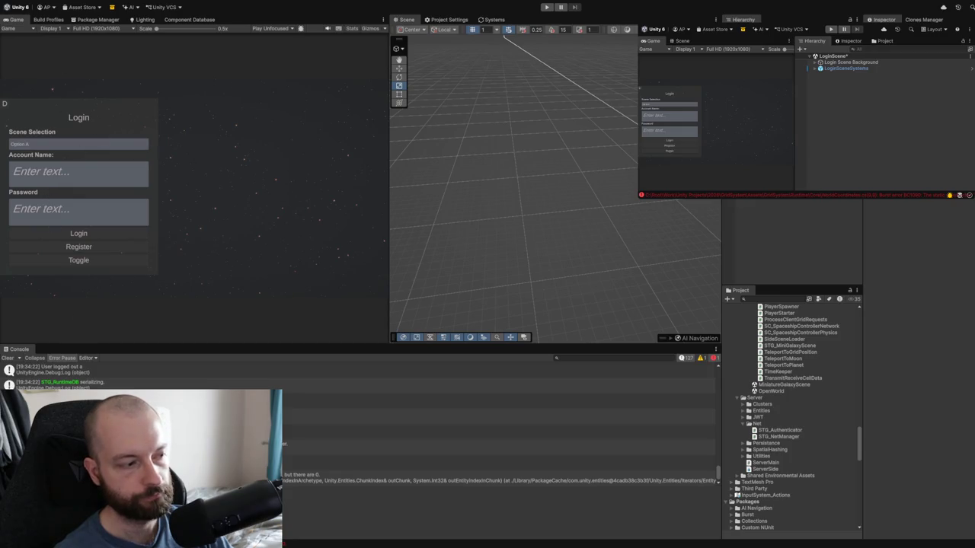
# - Show the error's stack trace, collapse the ProceduralGalaxy folder, and open the Windows Build Profiles
pyautogui.click(495, 481)
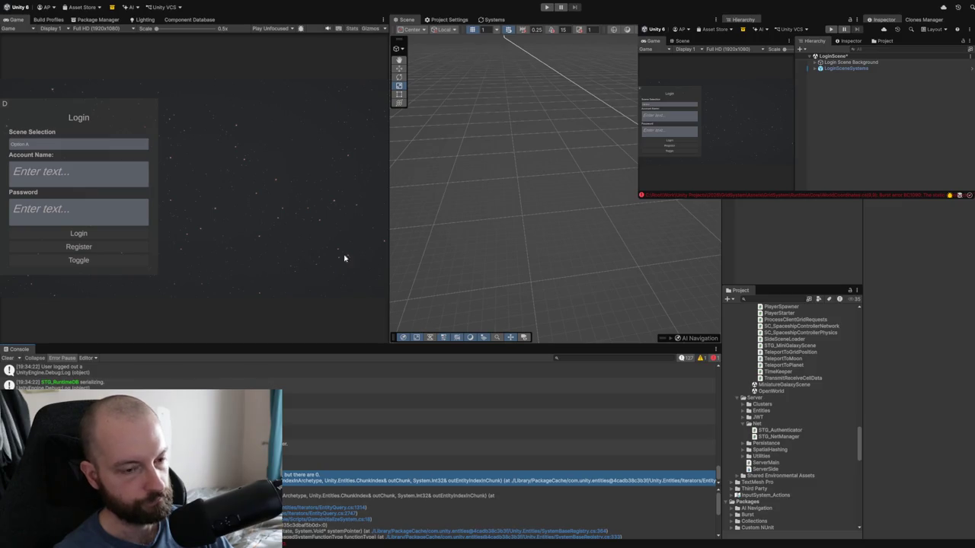
pyautogui.scroll(6, 775, 407)
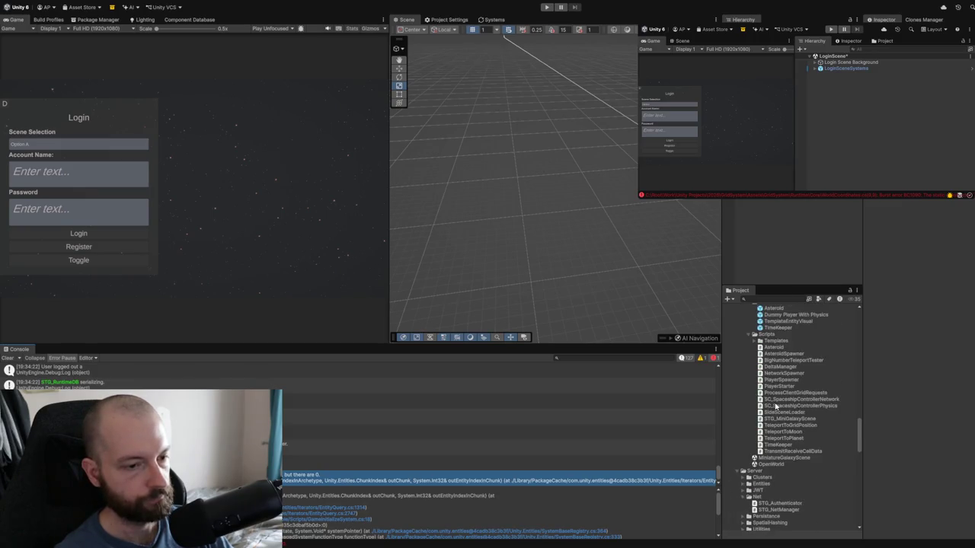
pyautogui.scroll(10, 776, 408)
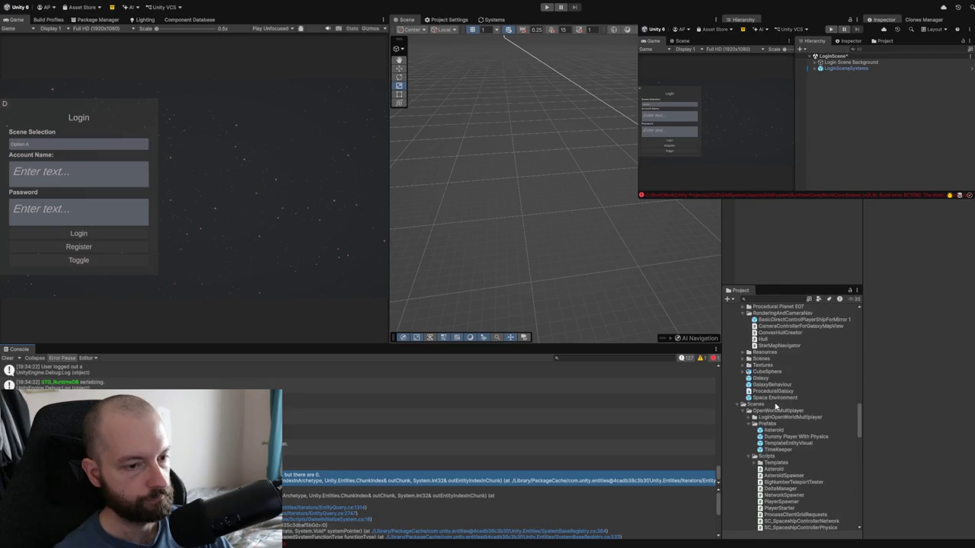
pyautogui.scroll(5, 776, 407)
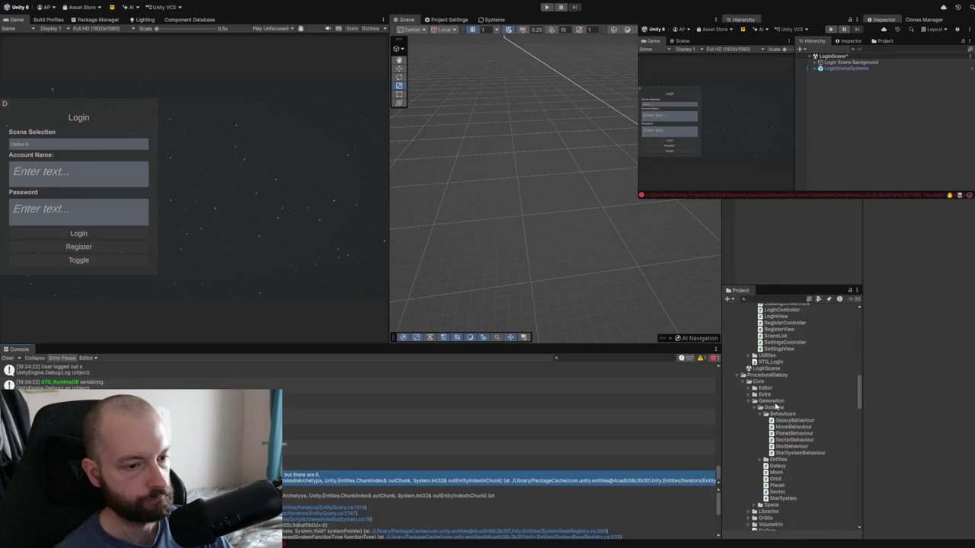
pyautogui.click(736, 378)
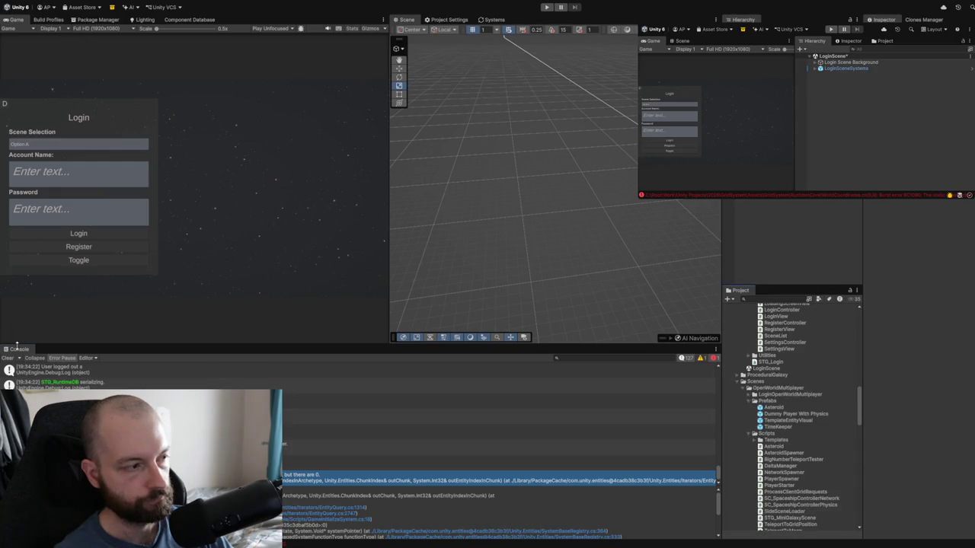
pyautogui.click(40, 20)
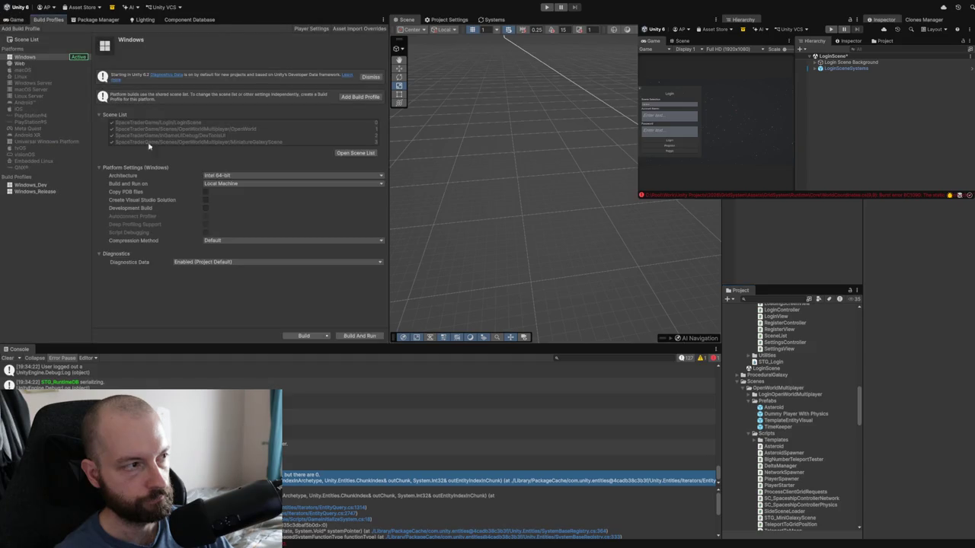
# - Start the Windows build, then switch to the SC_SpaceshipControllerPhysics script in Visual Studio
pyautogui.click(303, 336)
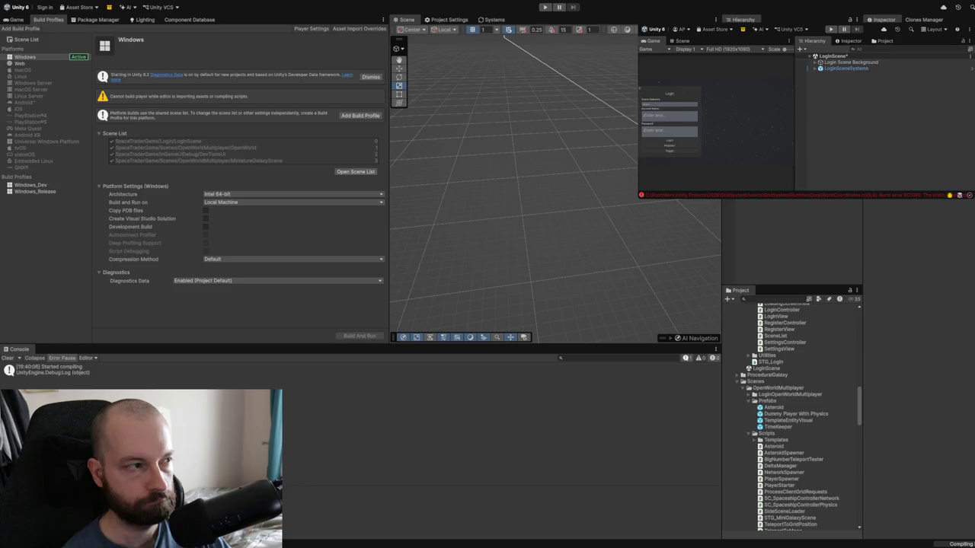
pyautogui.hotkey('alt', 'Tab')
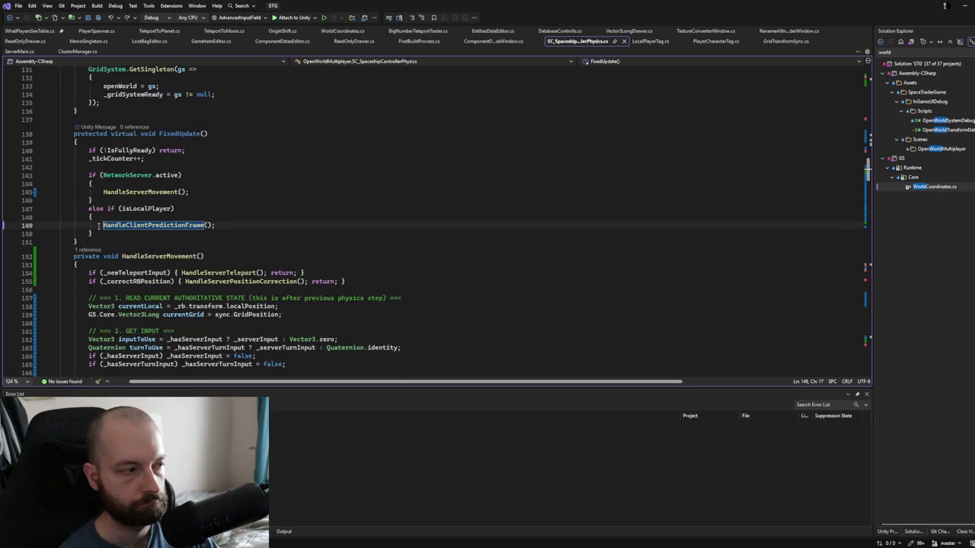
# - Collapse HandleServerMovement, remove 'protected virtual' from FixedUpdate on line 138, and save the script
pyautogui.click(39, 256)
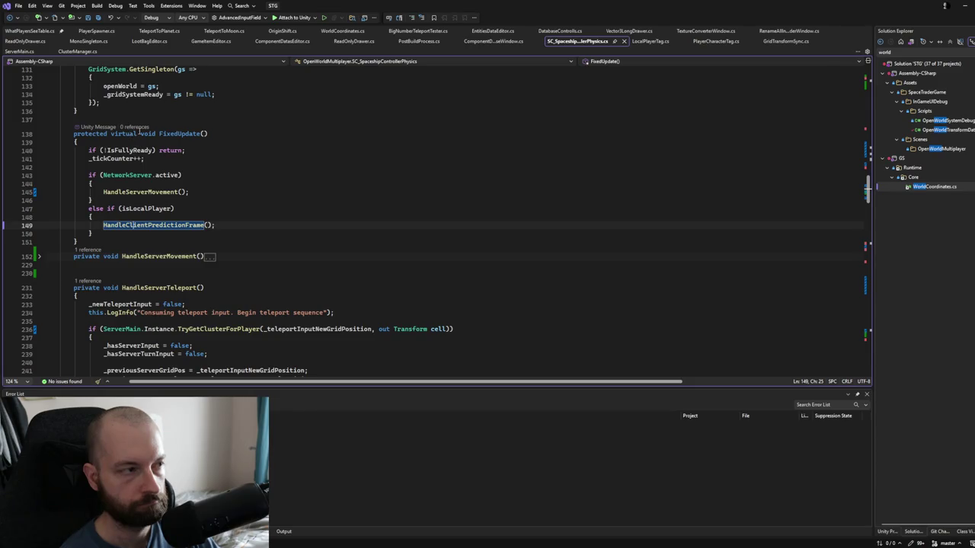
pyautogui.click(139, 133)
pyautogui.moveTo(140, 133); pyautogui.dragTo(72, 133)
pyautogui.click(140, 133)
pyautogui.press('BackSpace')
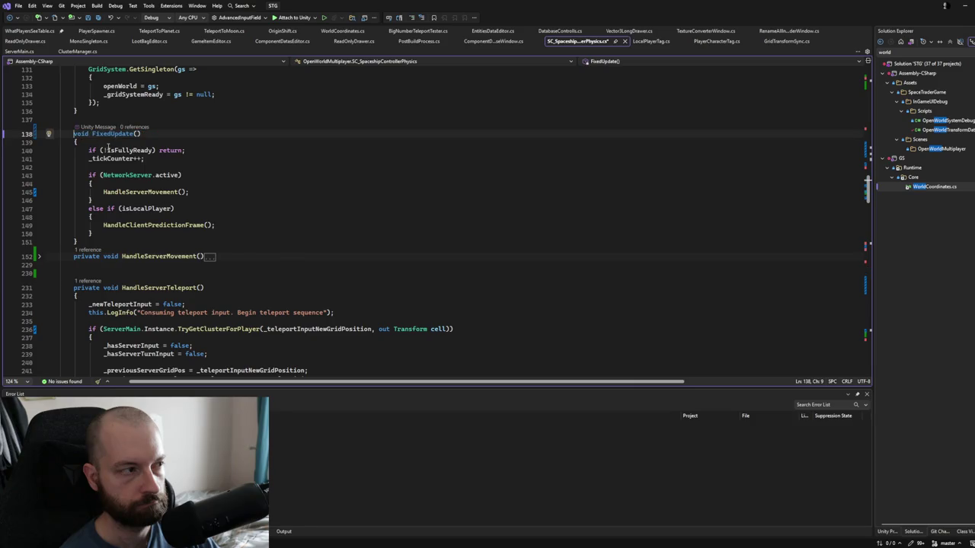
pyautogui.hotkey('ctrl', 's')
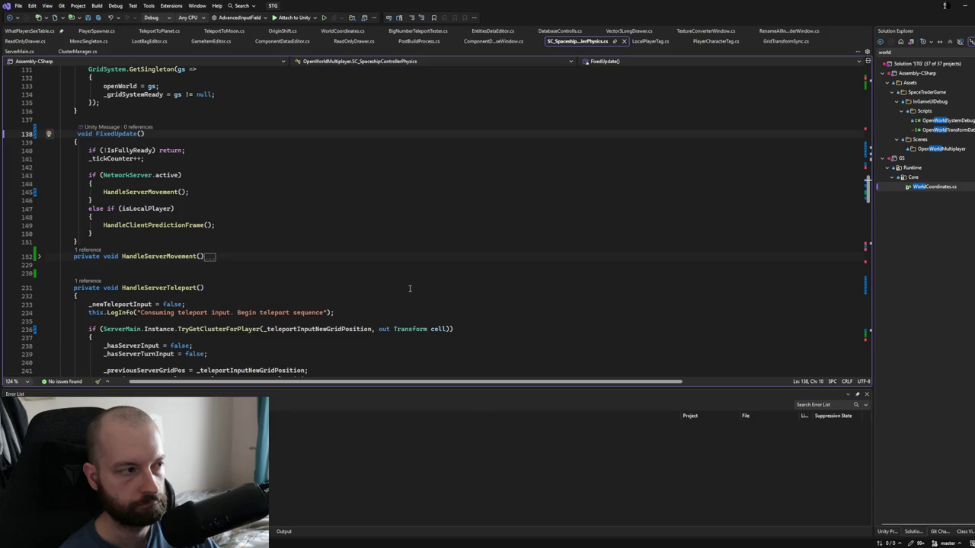
pyautogui.scroll(-3, 409, 288)
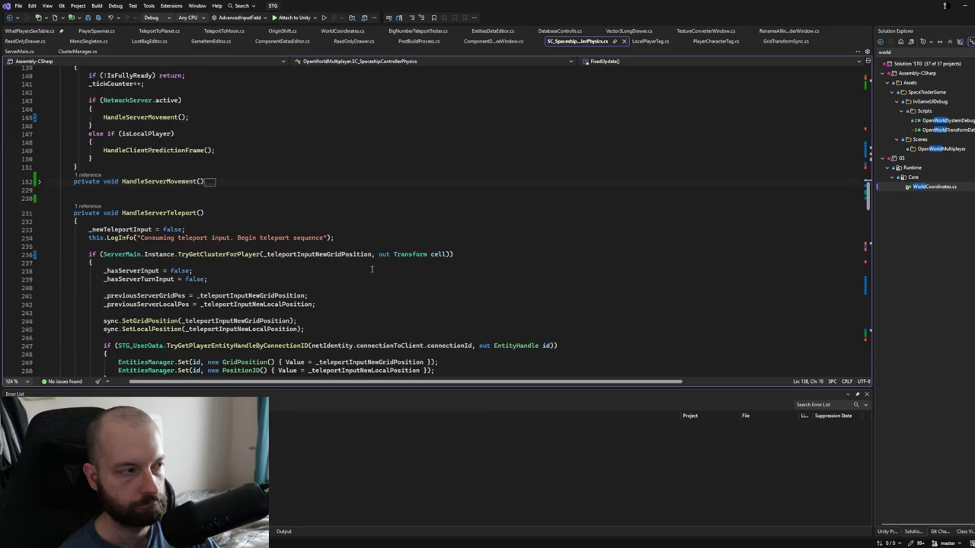
# - Expand HandleServerMovement and read through its body, including the RpcReconcile rotation argument
pyautogui.click(38, 182)
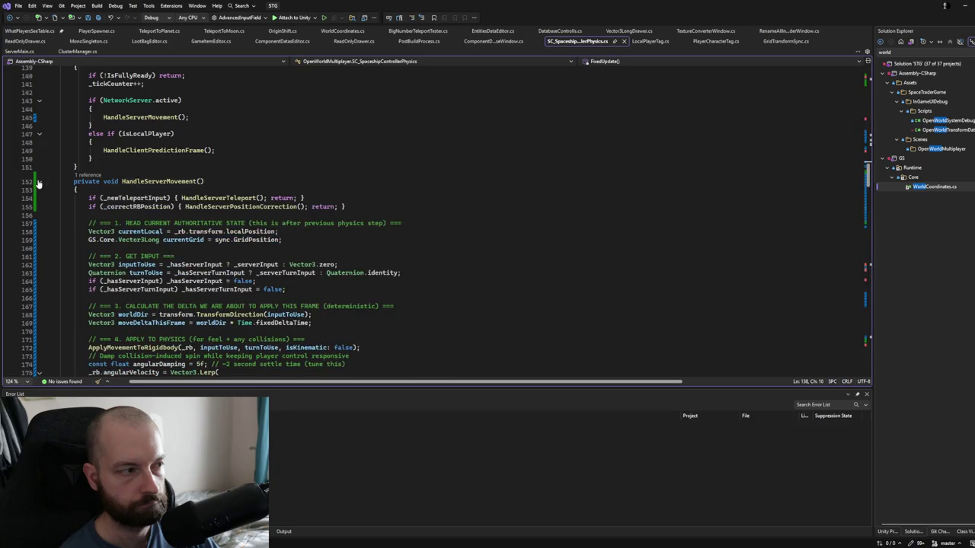
pyautogui.scroll(-10, 161, 216)
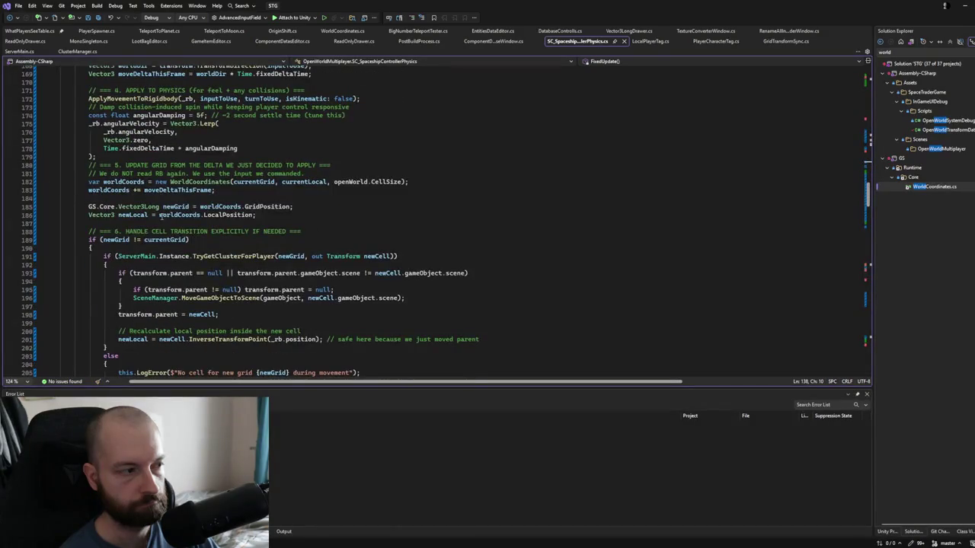
pyautogui.scroll(-3, 161, 216)
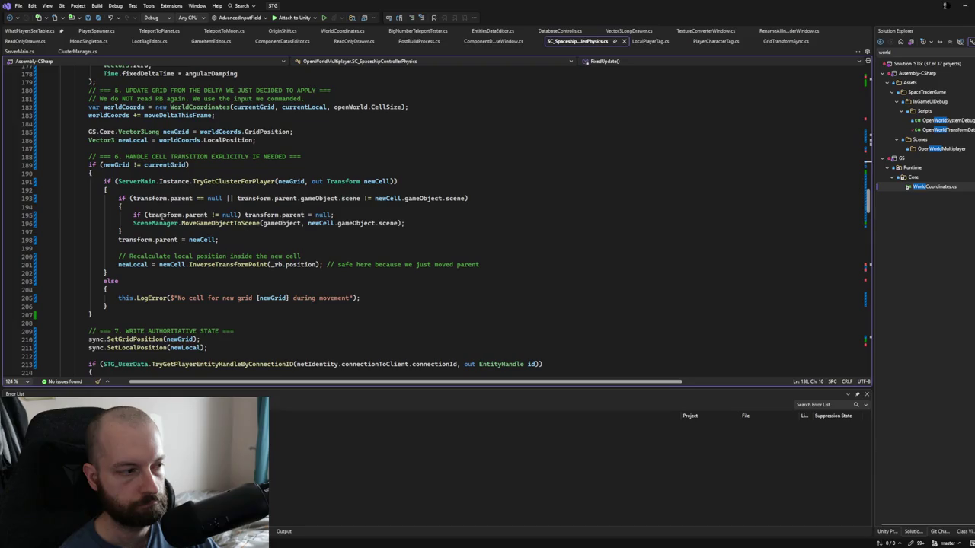
pyautogui.scroll(-10, 161, 217)
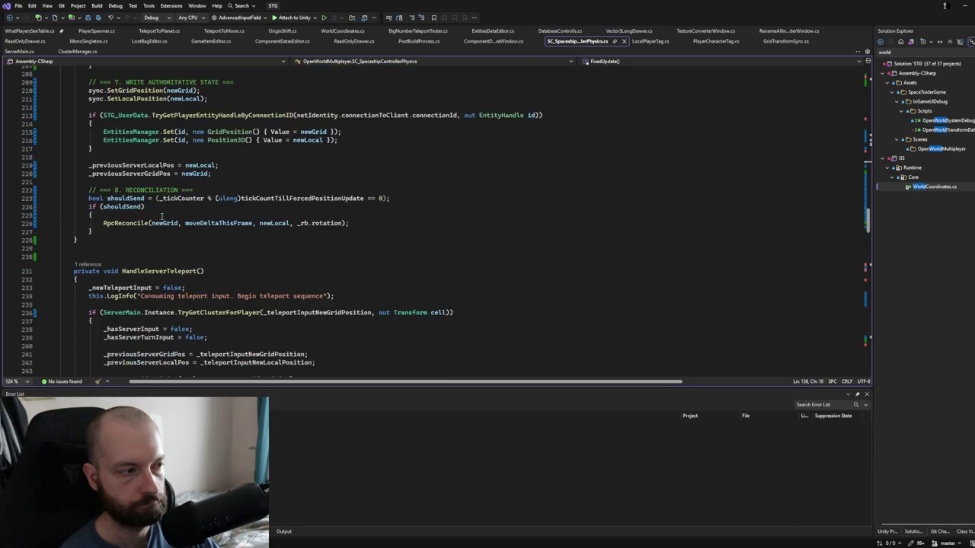
pyautogui.scroll(4, 161, 217)
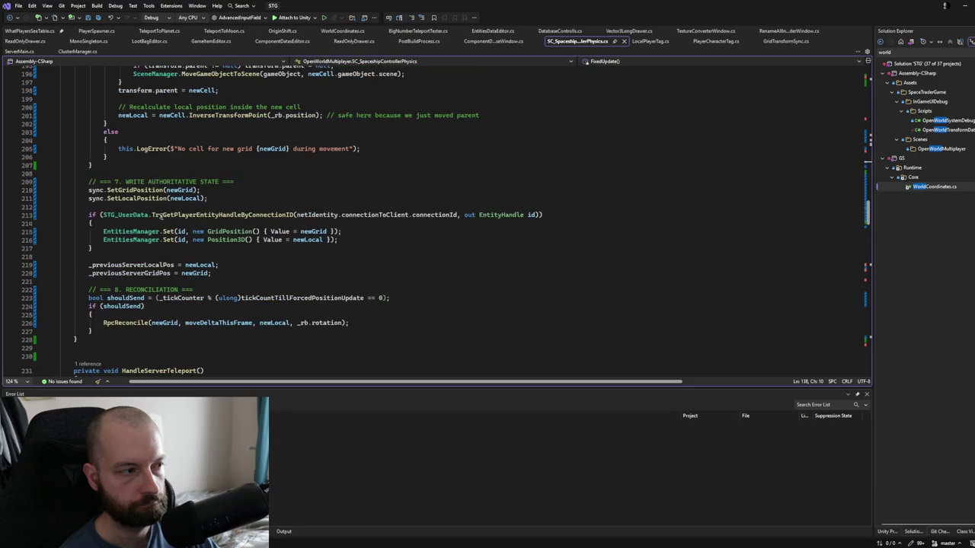
pyautogui.click(347, 323)
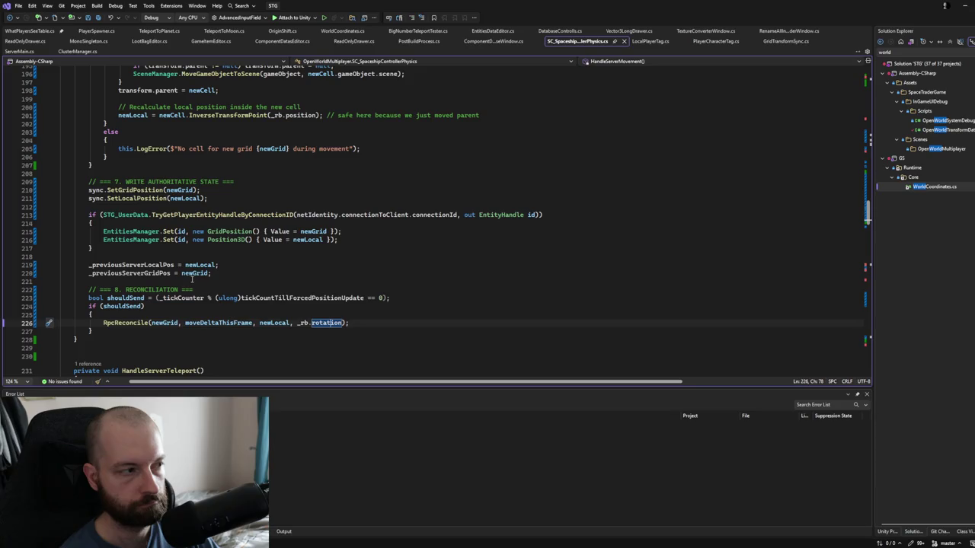
pyautogui.scroll(2, 192, 280)
pyautogui.scroll(3, 192, 279)
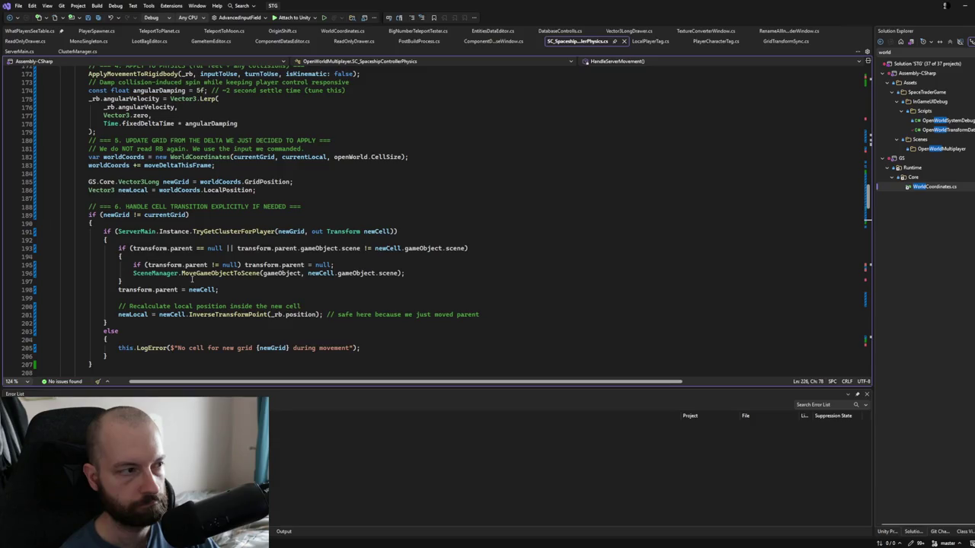
pyautogui.scroll(2, 192, 279)
pyautogui.scroll(2, 194, 280)
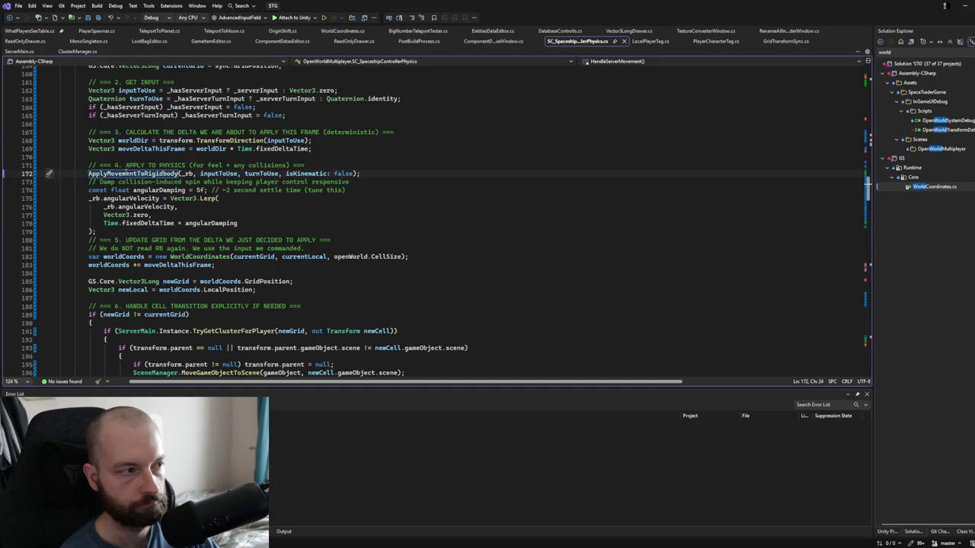
# - Jump to the ApplyMovementToRigidbody definition and expand it to show its MovePosition and linearVelocity logic
pyautogui.keyDown('ctrl'); pyautogui.click(131, 173); pyautogui.keyUp('ctrl')
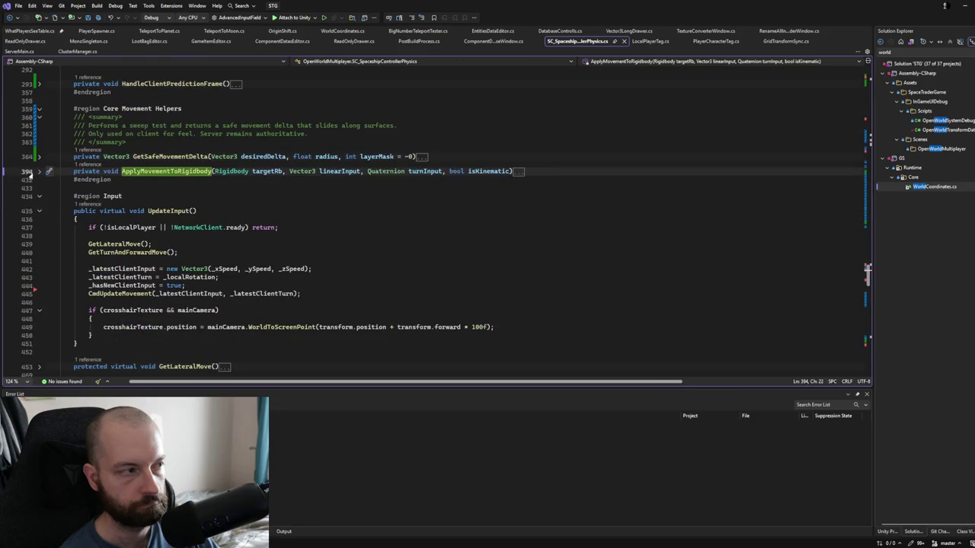
pyautogui.click(39, 172)
pyautogui.scroll(-2, 302, 207)
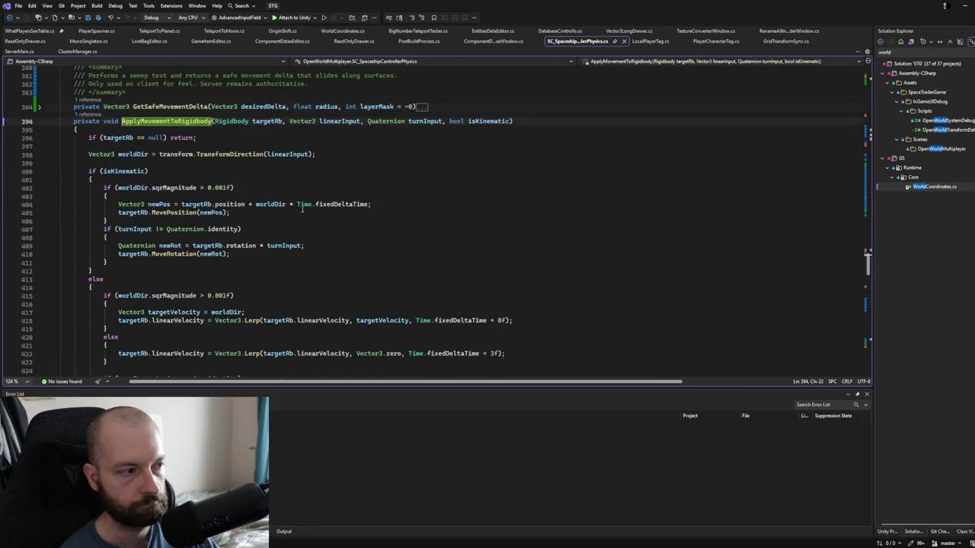
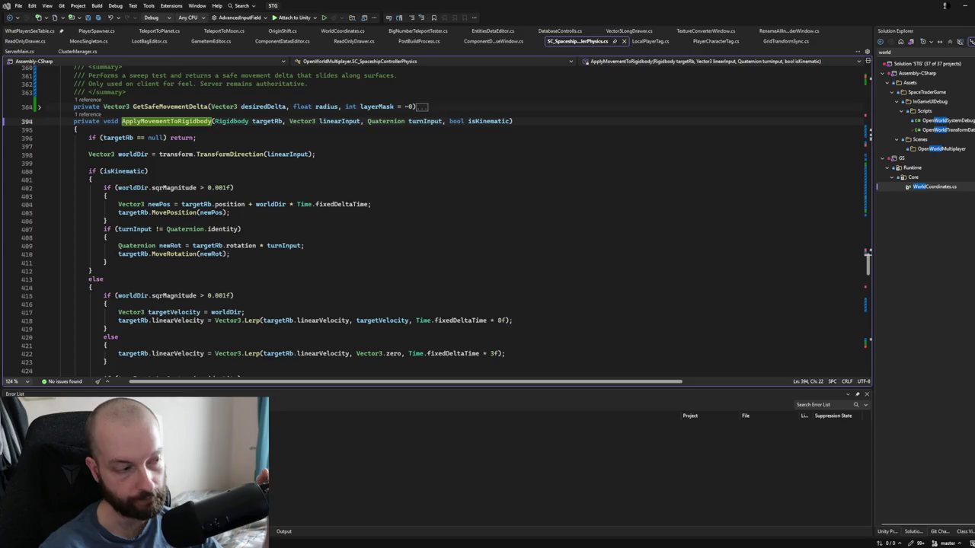
# - Scroll to ApplyMovementToRigidbody to review its kinematic and velocity-based movement branches
pyautogui.scroll(2, 434, 221)
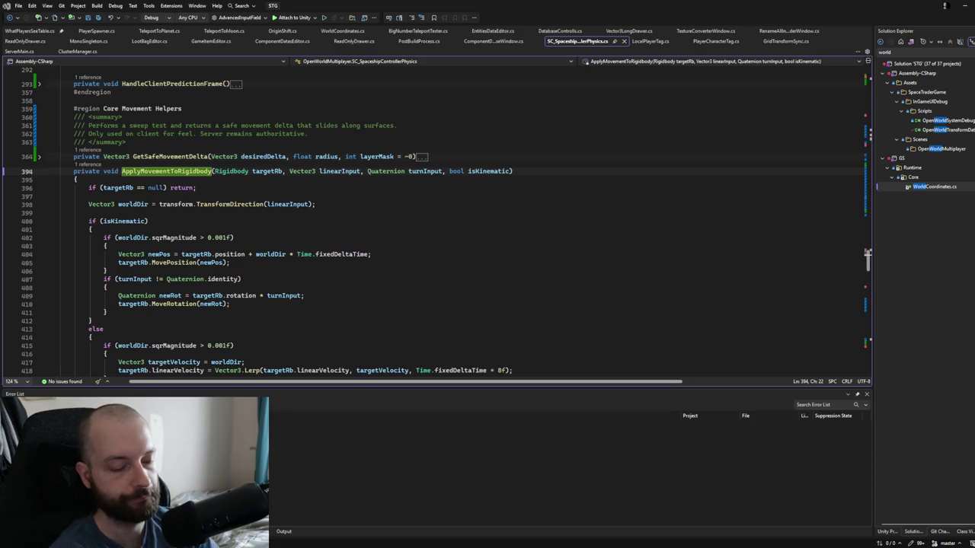
# - Above FixedUpdate, add a TODO comment about changing how reconciliation is done
pyautogui.scroll(3, 430, 222)
pyautogui.scroll(20, 430, 222)
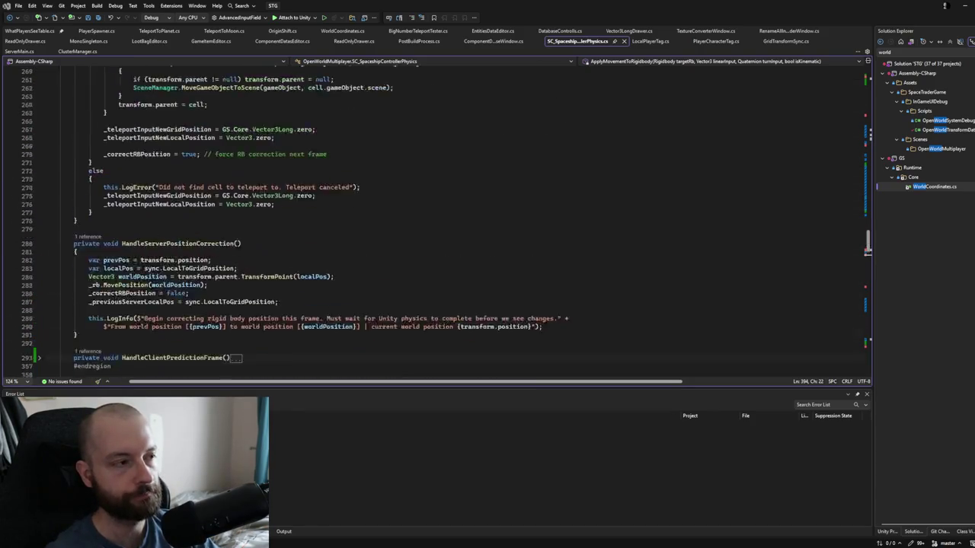
pyautogui.scroll(20, 431, 221)
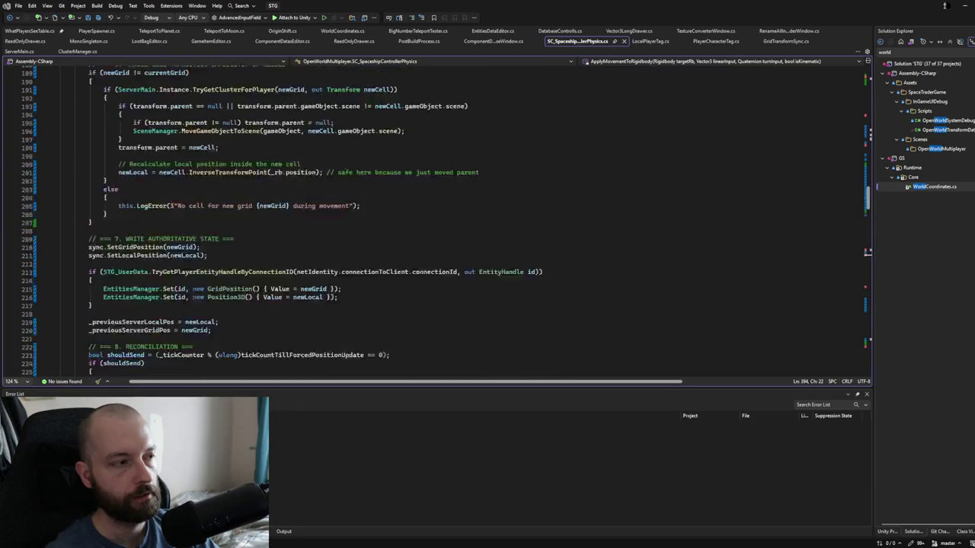
pyautogui.scroll(4, 430, 222)
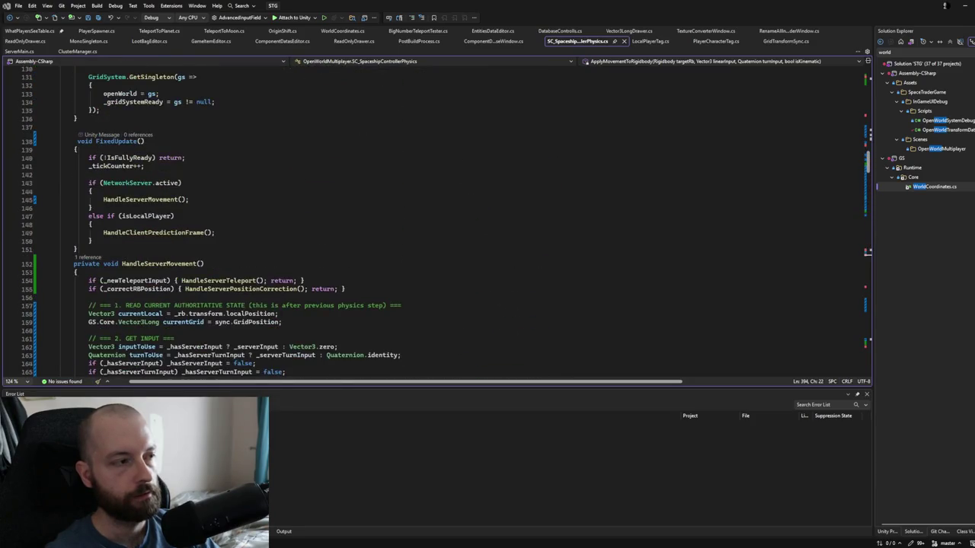
pyautogui.scroll(3, 430, 222)
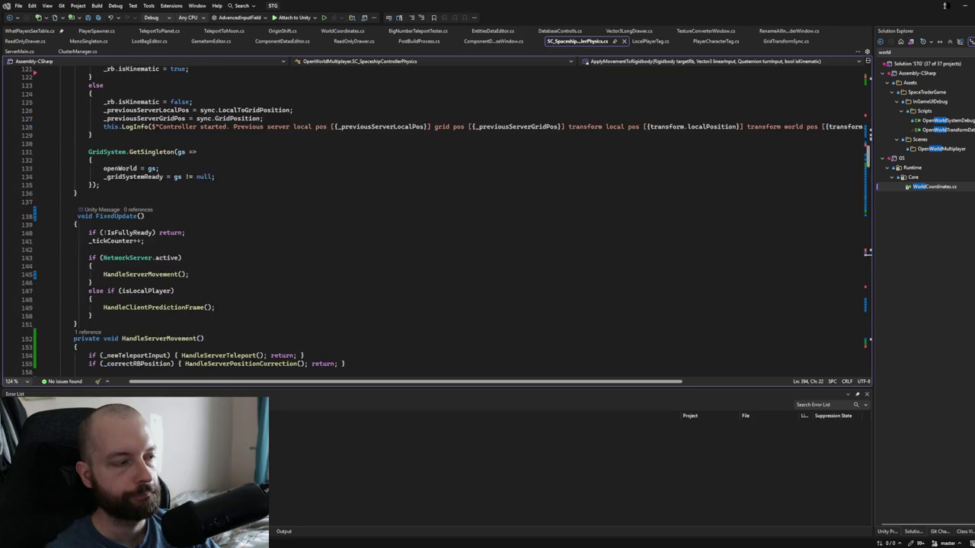
pyautogui.click(159, 200)
pyautogui.write('//')
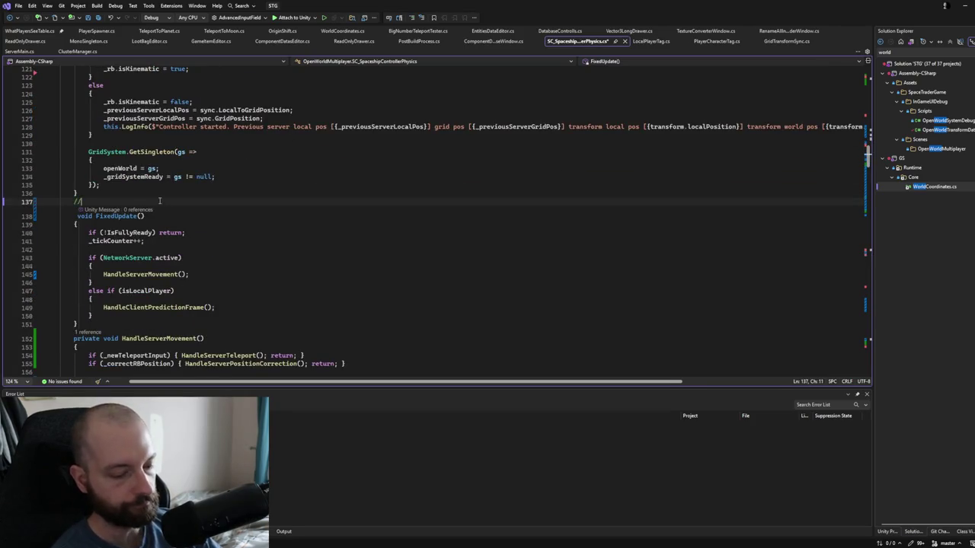
pyautogui.write('TO')
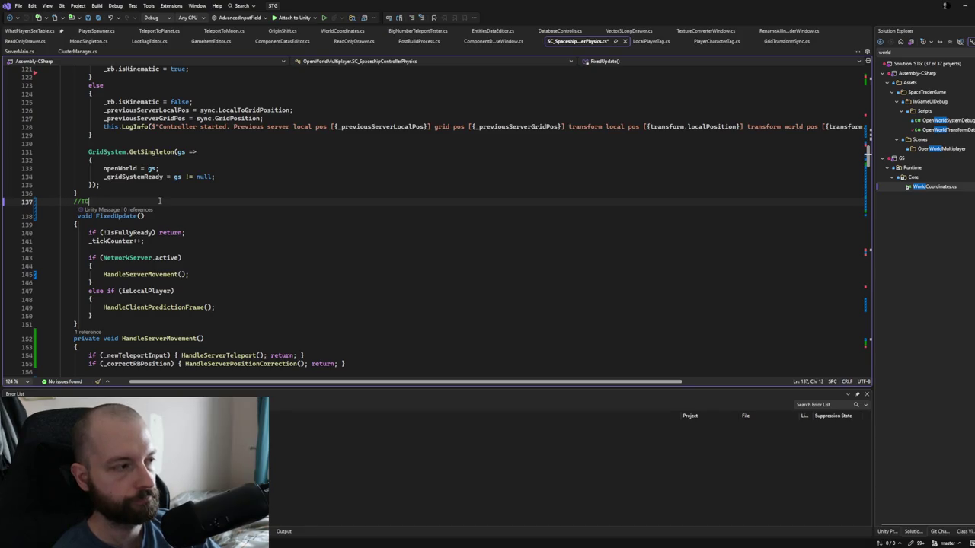
pyautogui.write('DO: Change t')
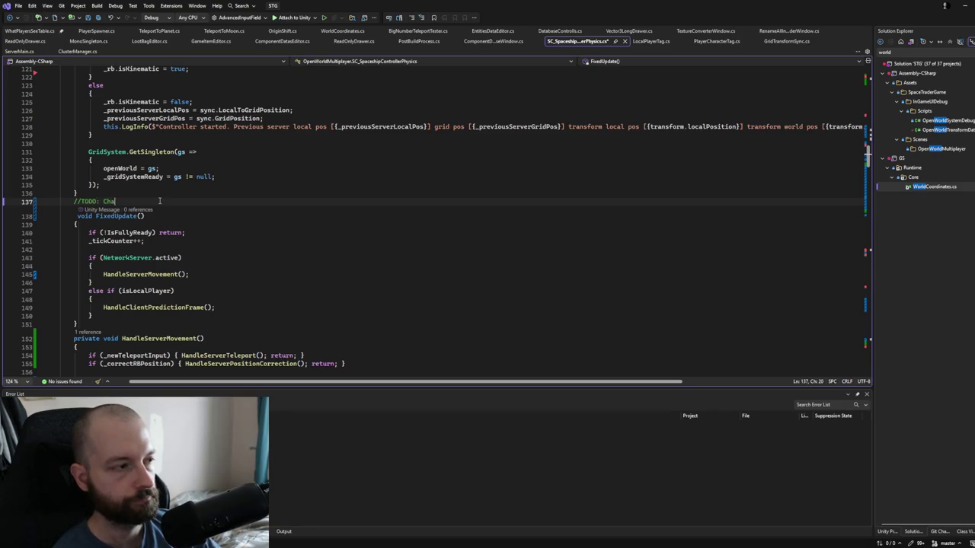
pyautogui.write('he way ')
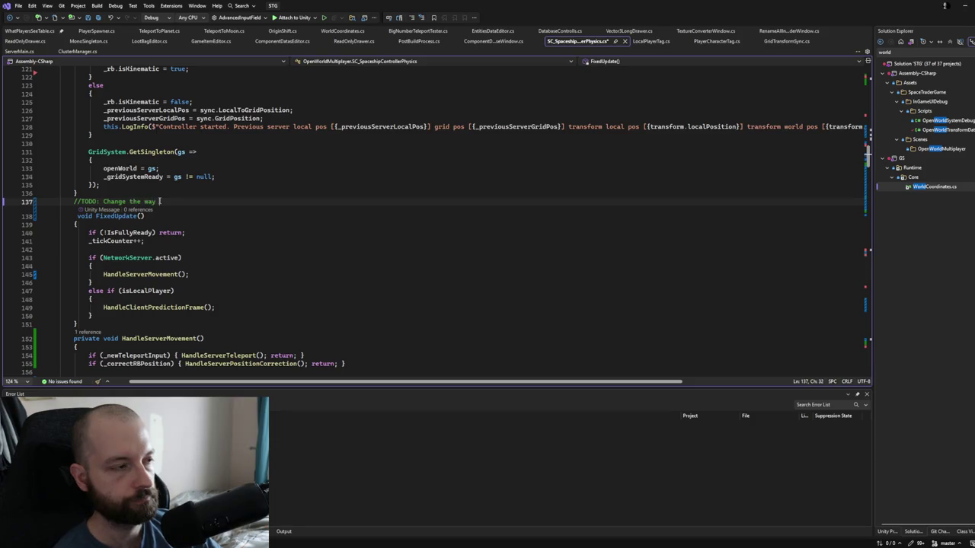
pyautogui.write('we are making re')
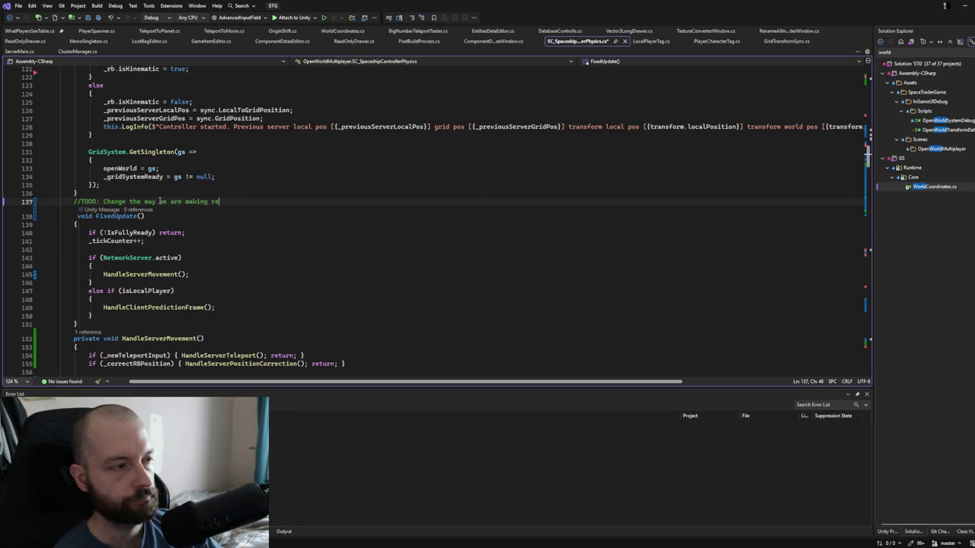
pyautogui.write('consiliation')
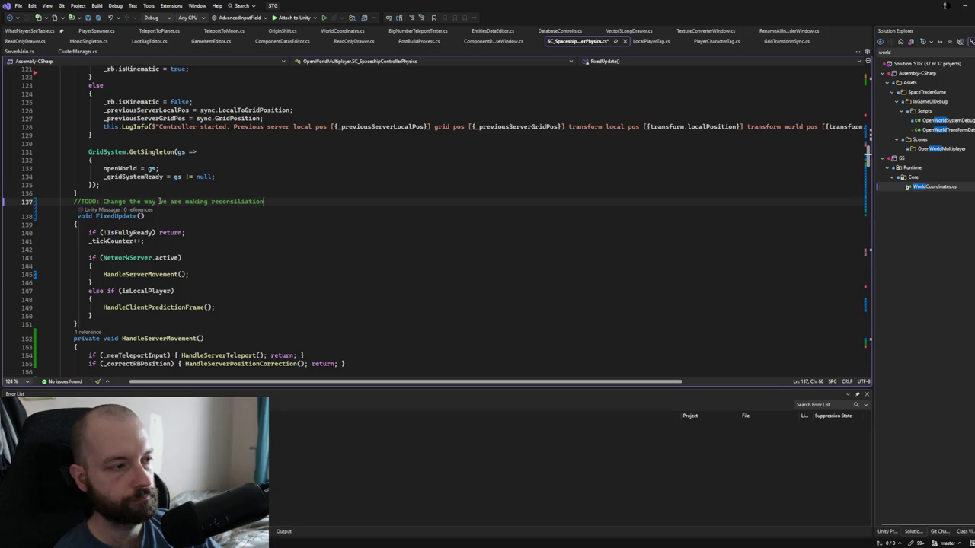
# - Add comment lines 'Client does its own thing' and 'Server does its own thing'
pyautogui.press('Return')
pyautogui.write('//Client does it')
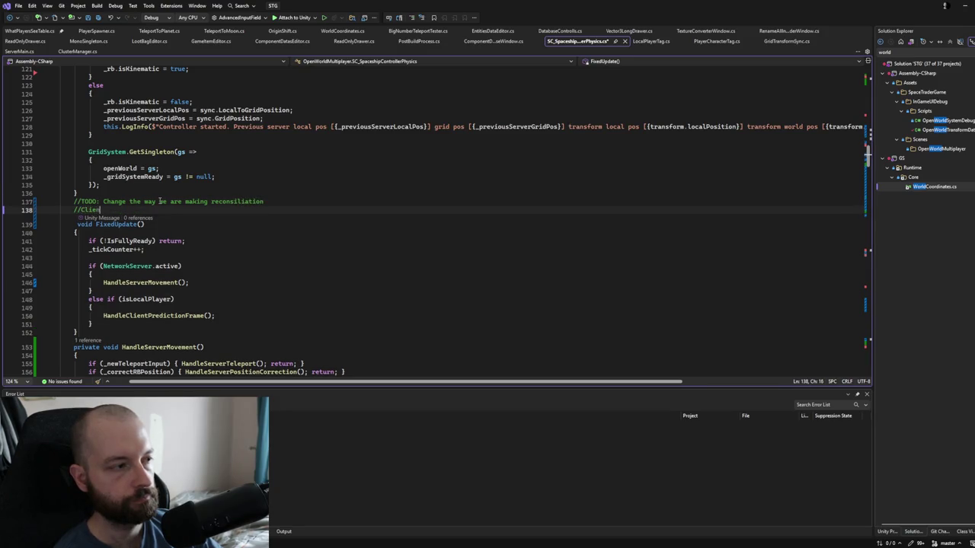
pyautogui.press('BackSpace')
pyautogui.write('s own thing')
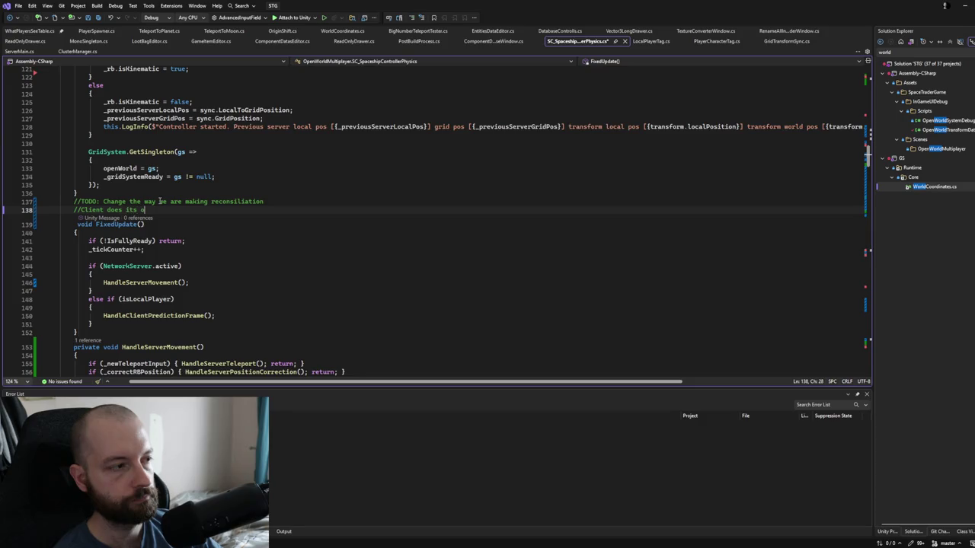
pyautogui.press('Return')
pyautogui.write('//Server does its o')
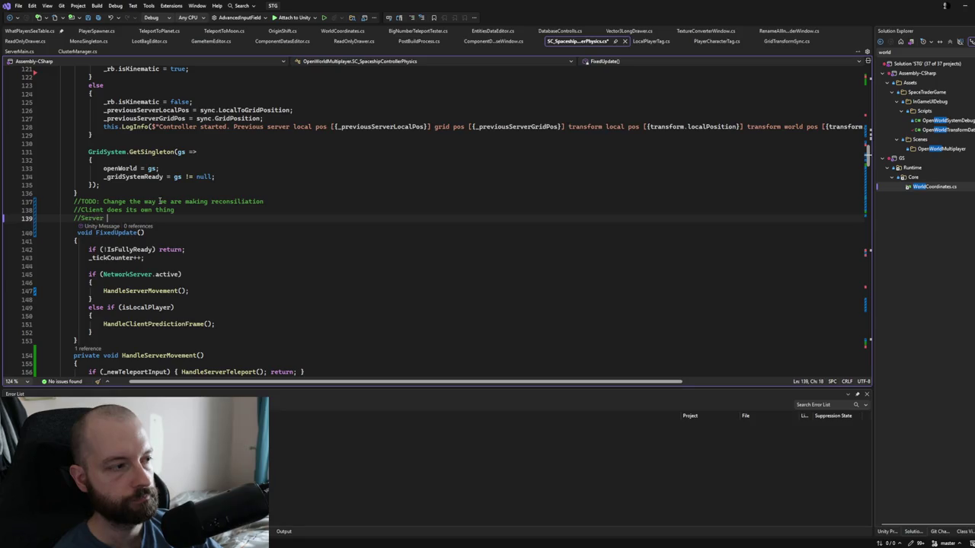
pyautogui.write('wn thing')
# - Add comments on reconciling only on position divergence and keeping tick-based position history to crossvalidate
pyautogui.press('Return')
pyautogui.write('//Only when there ')
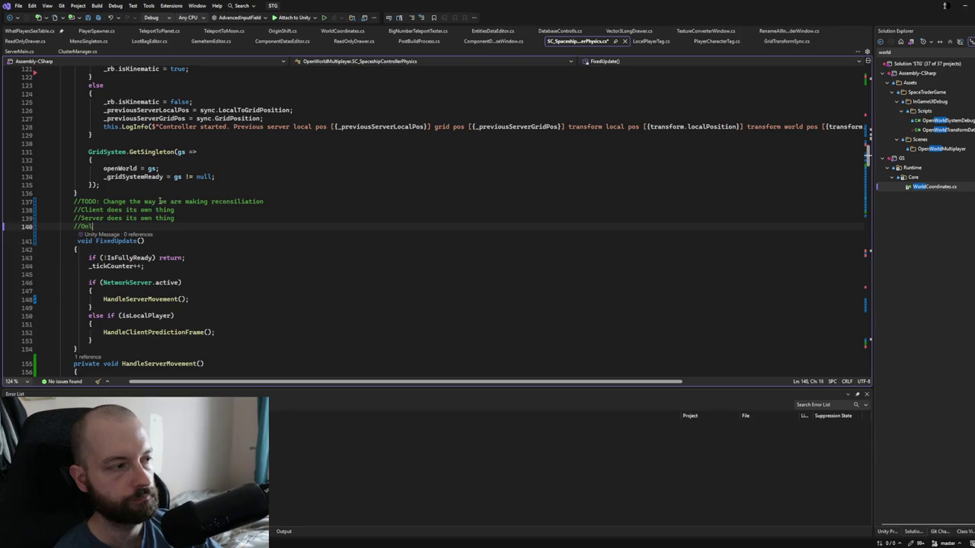
pyautogui.write('is a')
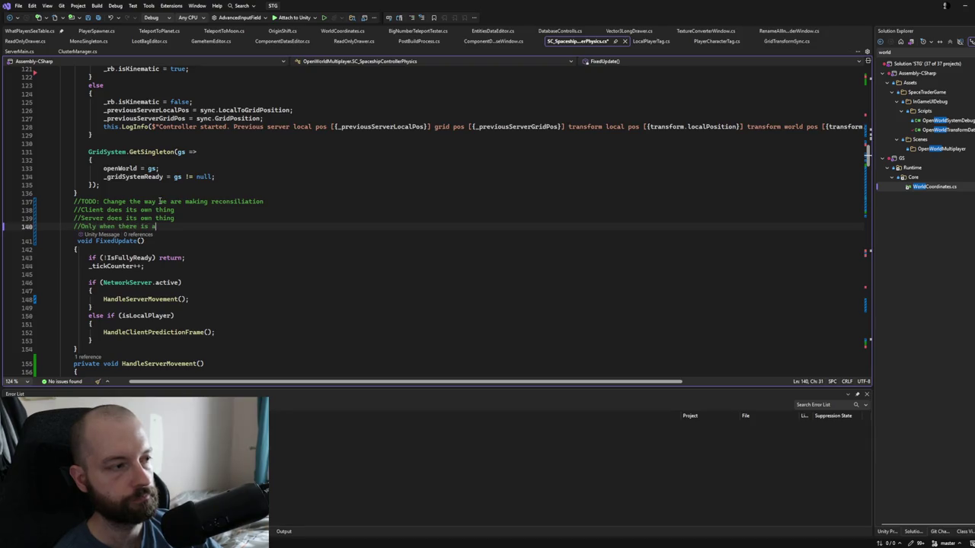
pyautogui.write(' divergence in ')
pyautogui.write('their ')
pyautogui.write('positions t')
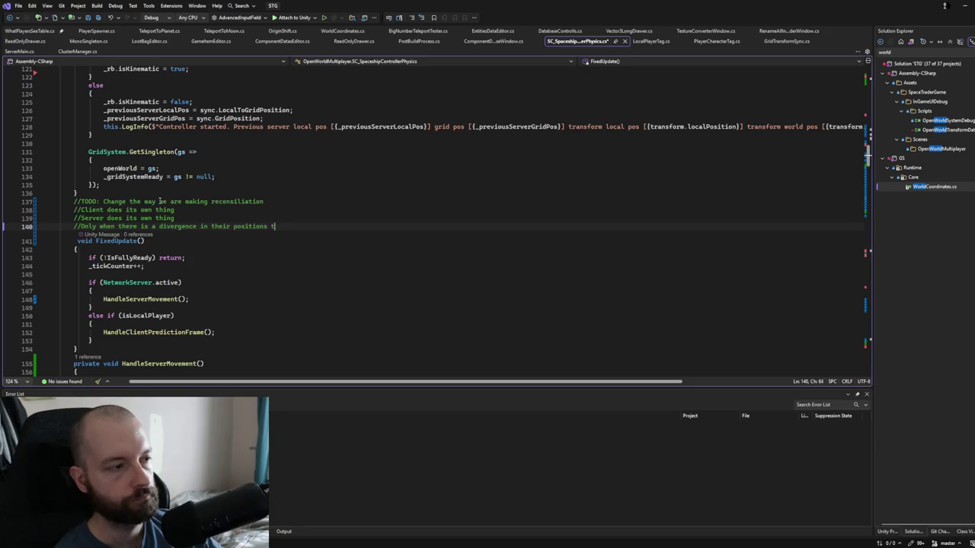
pyautogui.press('BackSpace')
pyautogui.write('do we tel')
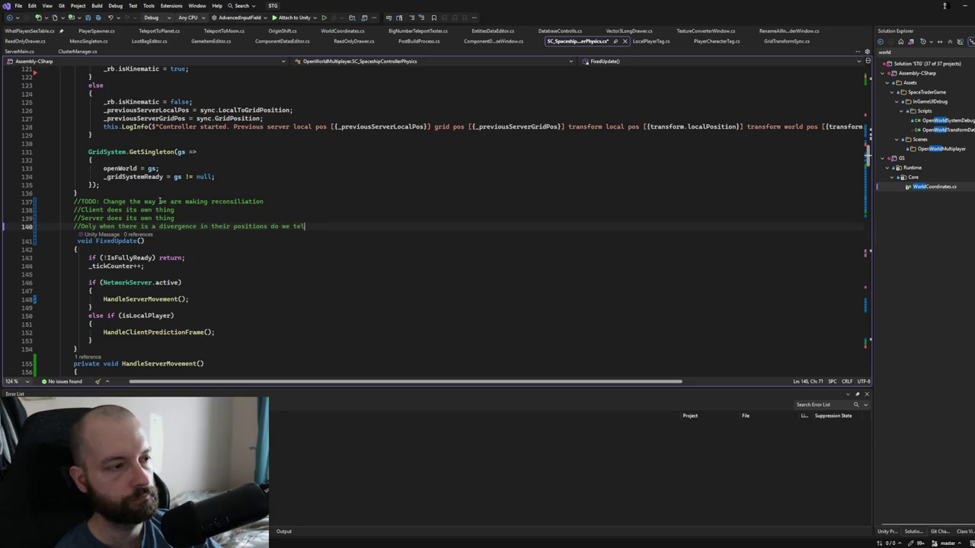
pyautogui.write('l the client to reco')
pyautogui.write('nsile')
pyautogui.press('Return')
pyautogui.write('/')
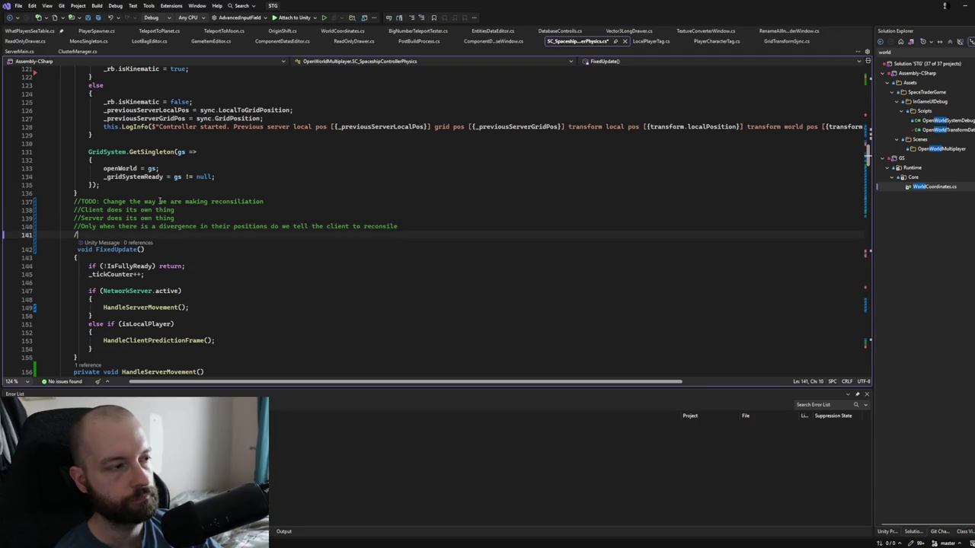
pyautogui.write('/Keep p')
pyautogui.write('osition hist')
pyautogui.write('ory with t')
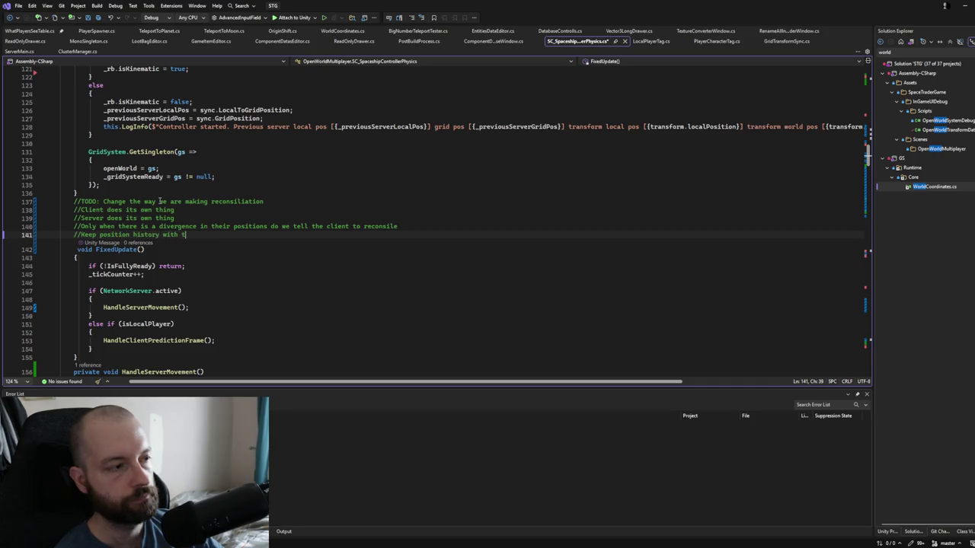
pyautogui.write('icks to va')
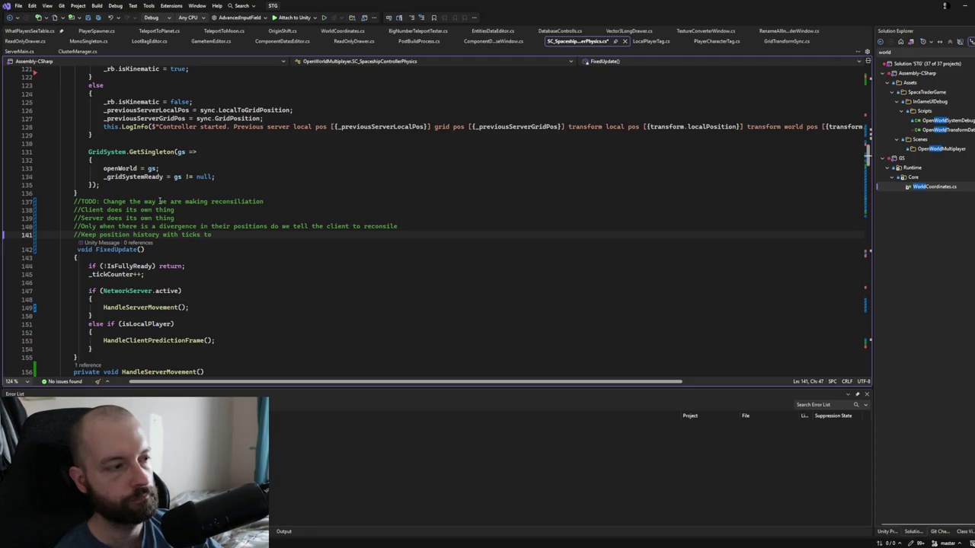
pyautogui.press('BackSpace')
pyautogui.press('BackSpace')
pyautogui.write('crossvail')
pyautogui.press('BackSpace')
pyautogui.press('BackSpace')
pyautogui.write('lidate')
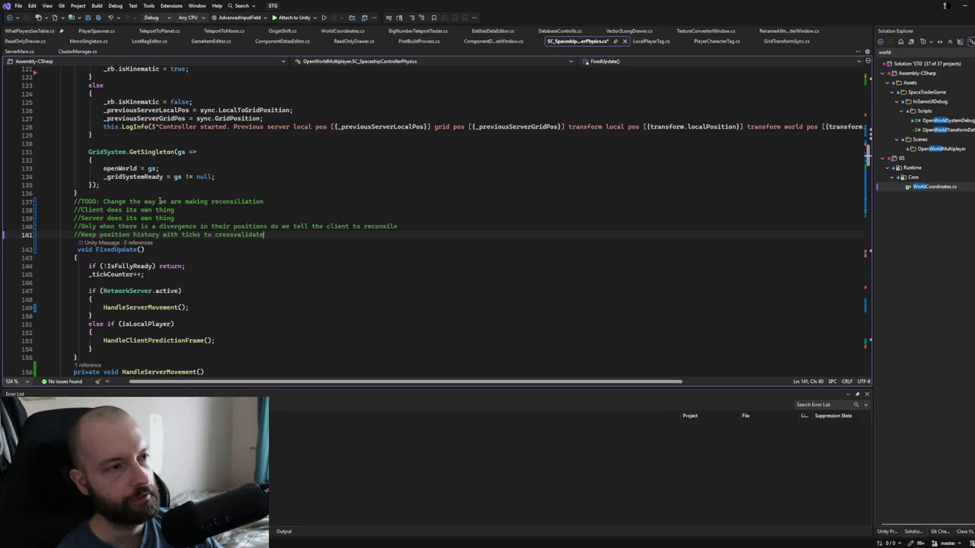
# - Save SC_SpaceshipControllerPhysics.cs with the completed five-line TODO comment
pyautogui.hotkey('ctrl', 's')
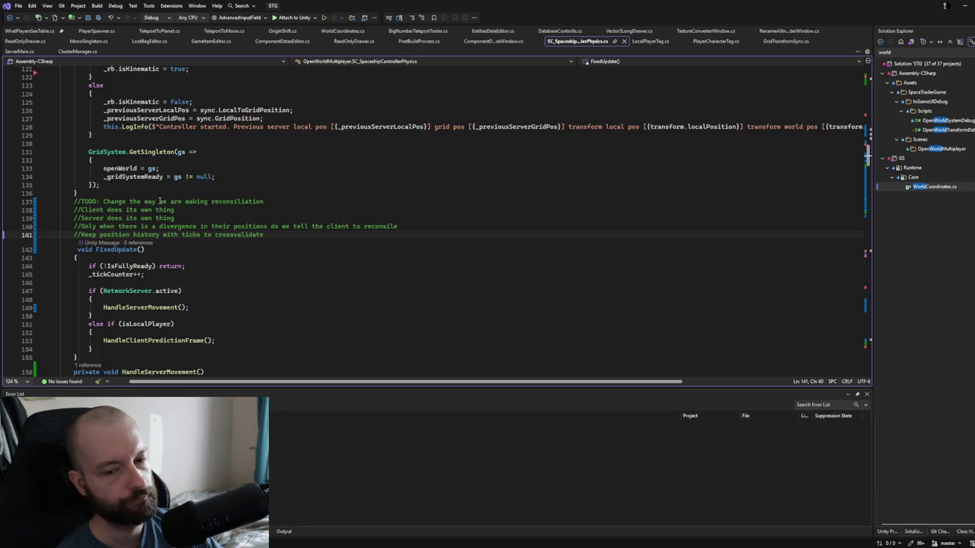